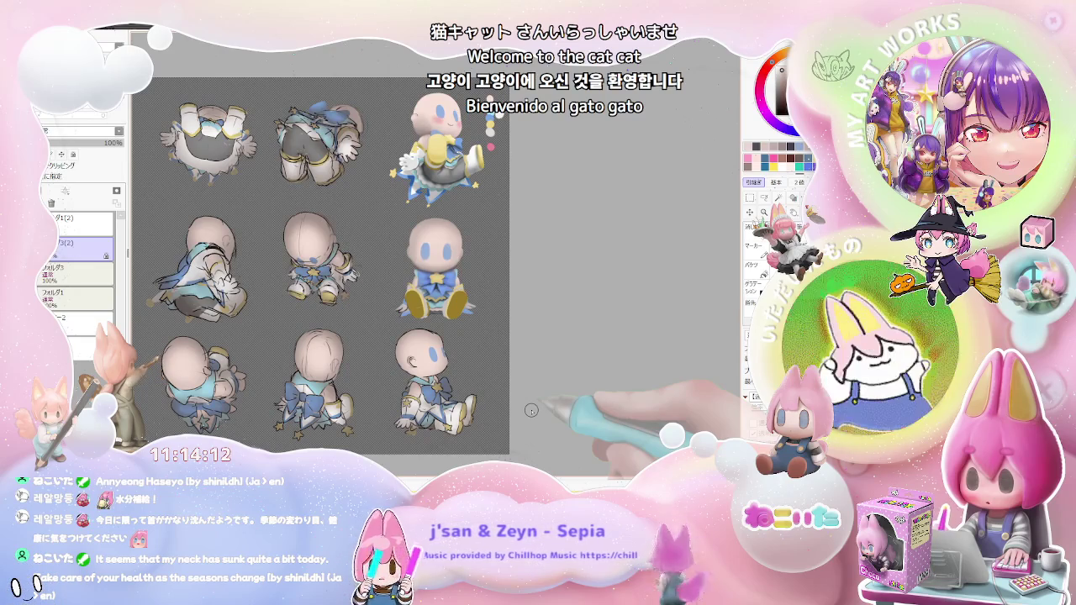
Zoom in on the seated chibi and shade its yellow shoe soles with darker gold rims
key(ctrl+plus)
key(ctrl+plus)
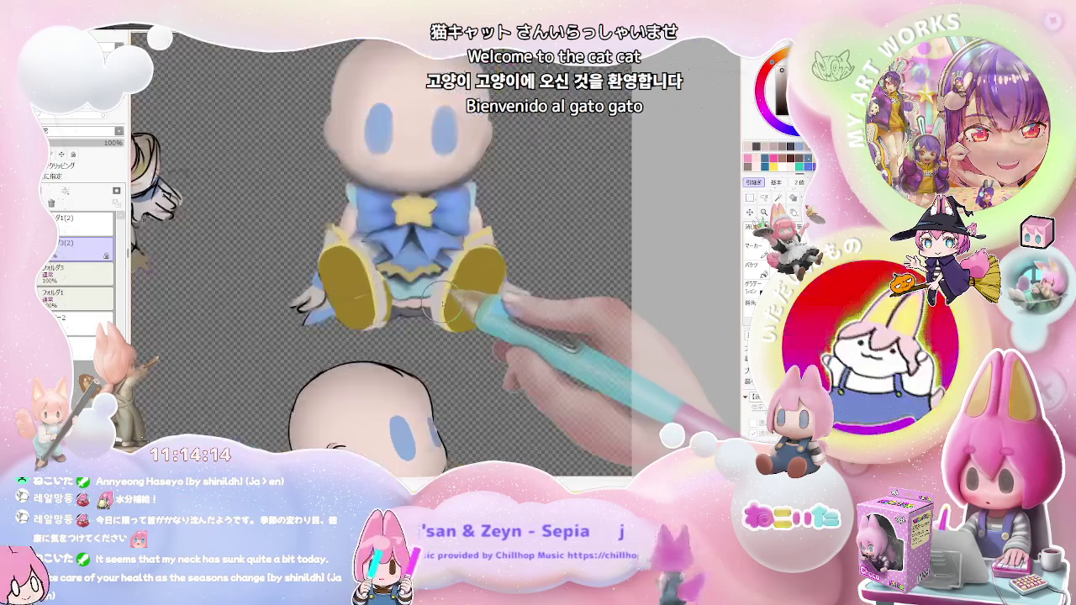
key(ctrl+plus)
key(ctrl+plus)
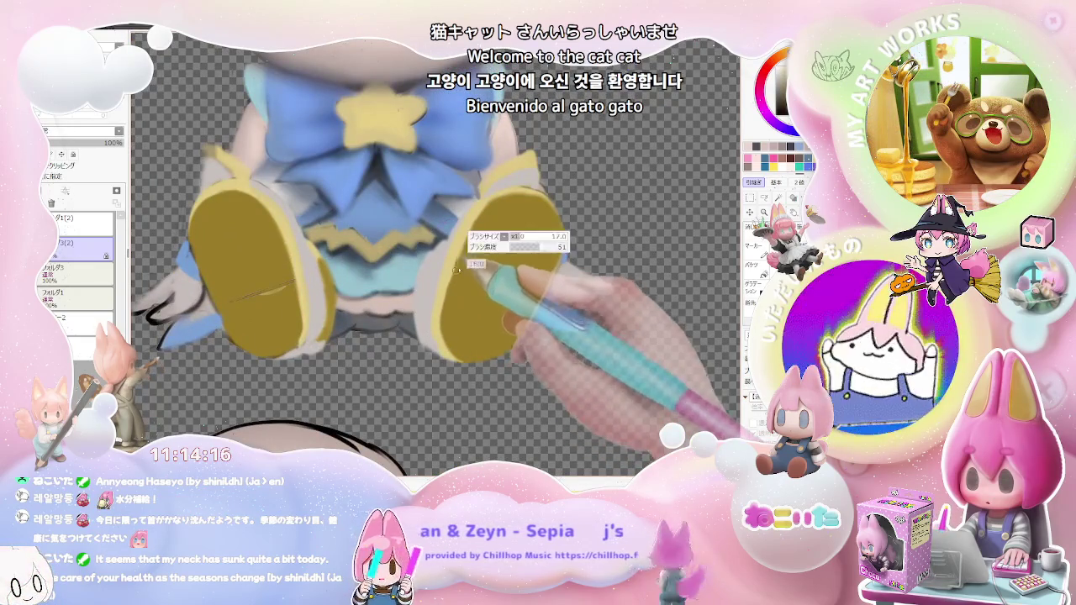
drag(456, 269, 387, 357)
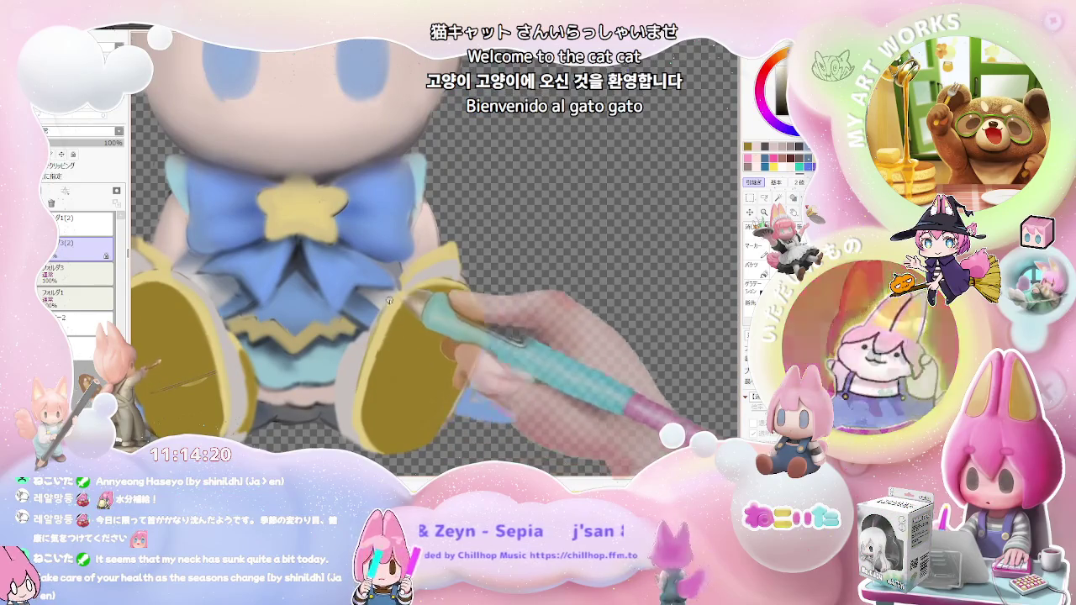
key(ctrl+minus)
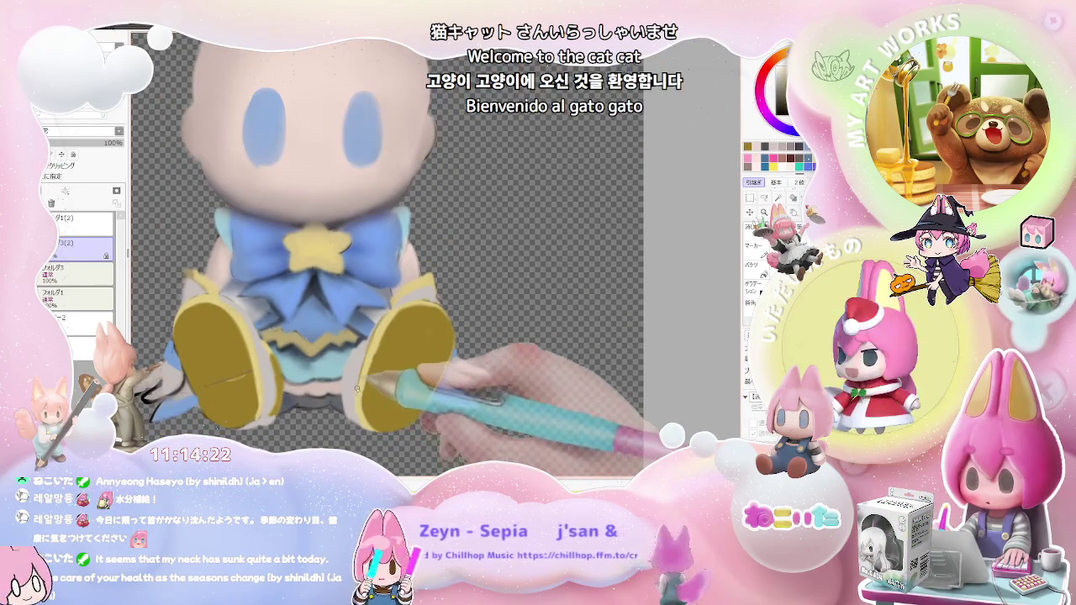
scroll(357, 389, up, 1)
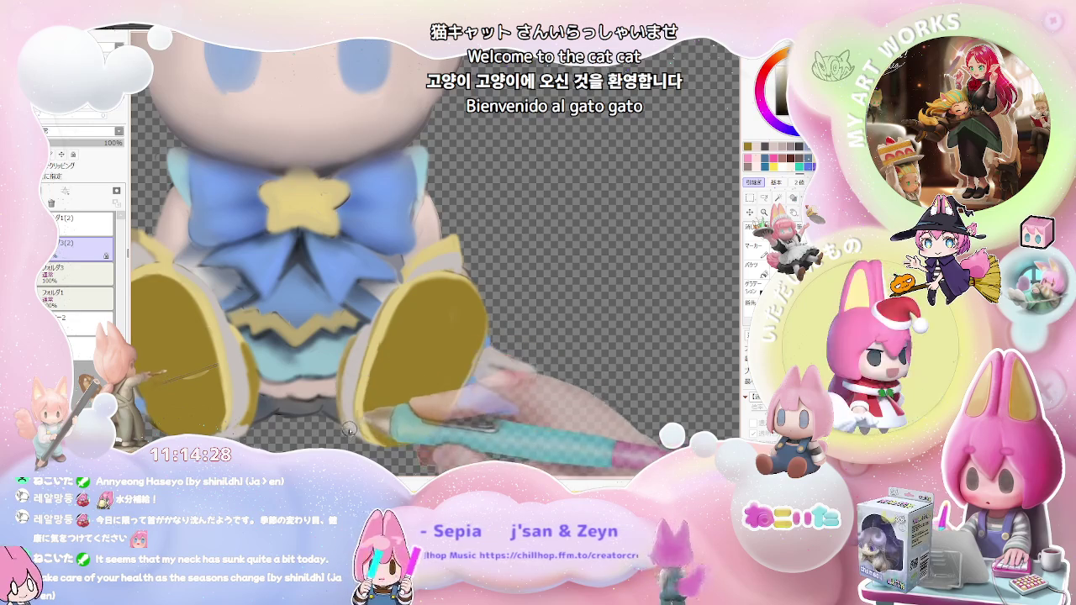
scroll(349, 429, down, 1)
scroll(378, 387, down, 1)
scroll(418, 340, down, 2)
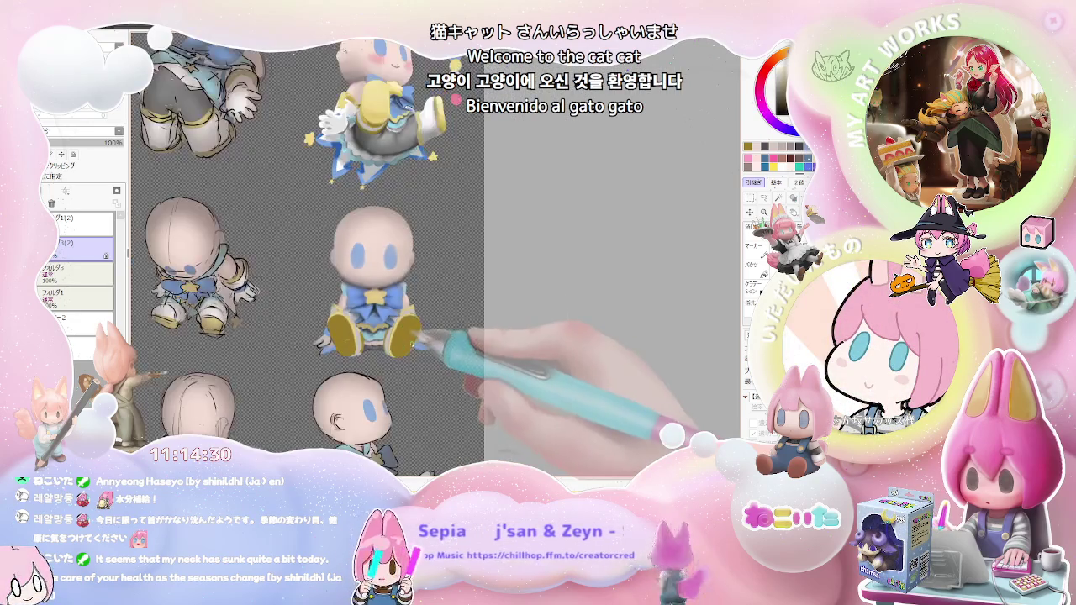
Zoom onto the seated chibi's face and paint a soft patch on its right side
scroll(395, 340, up, 1)
scroll(361, 346, up, 1)
scroll(328, 353, up, 1)
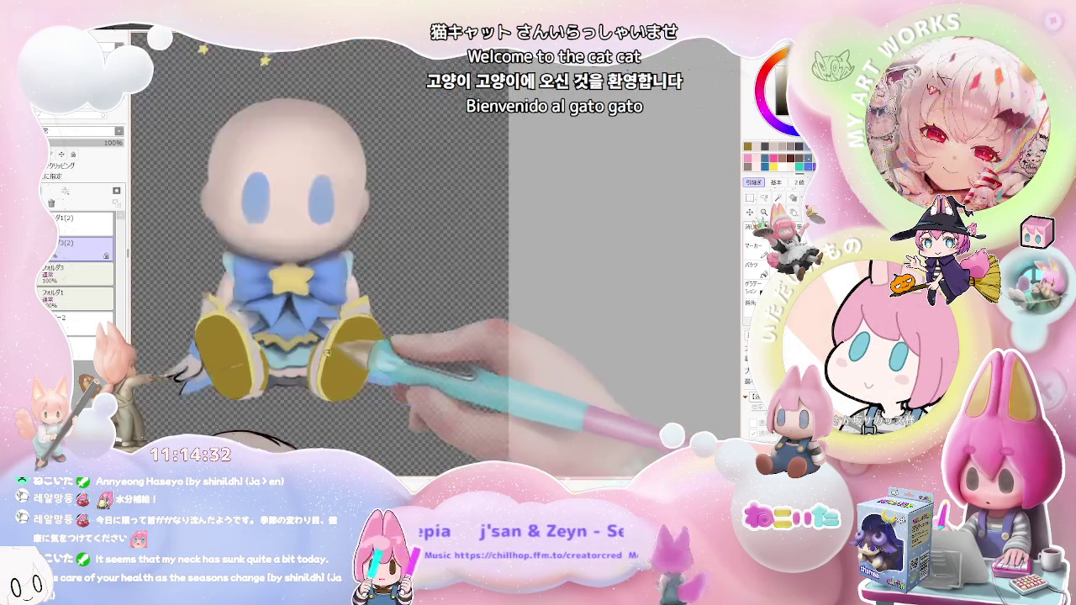
scroll(327, 353, up, 1)
scroll(329, 334, up, 1)
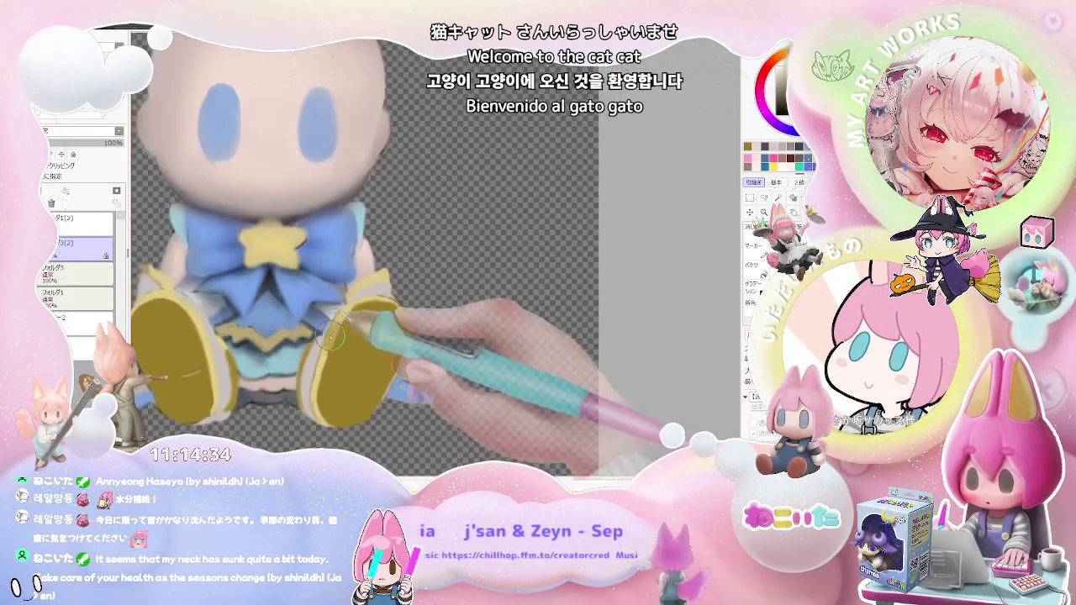
scroll(320, 336, up, 1)
scroll(278, 335, up, 1)
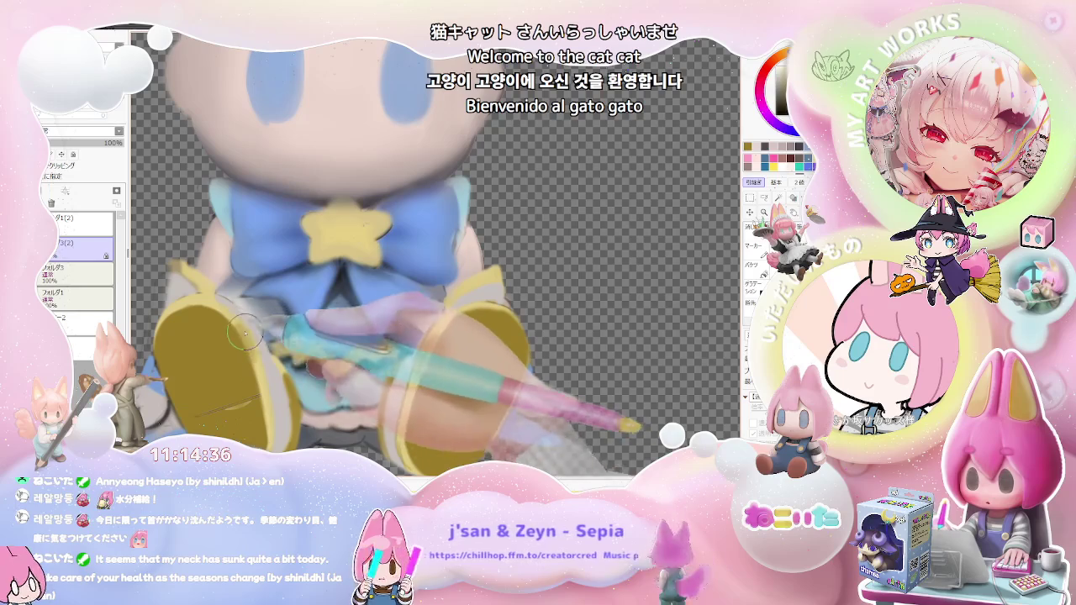
scroll(278, 362, down, 1)
scroll(319, 387, down, 1)
scroll(361, 401, down, 1)
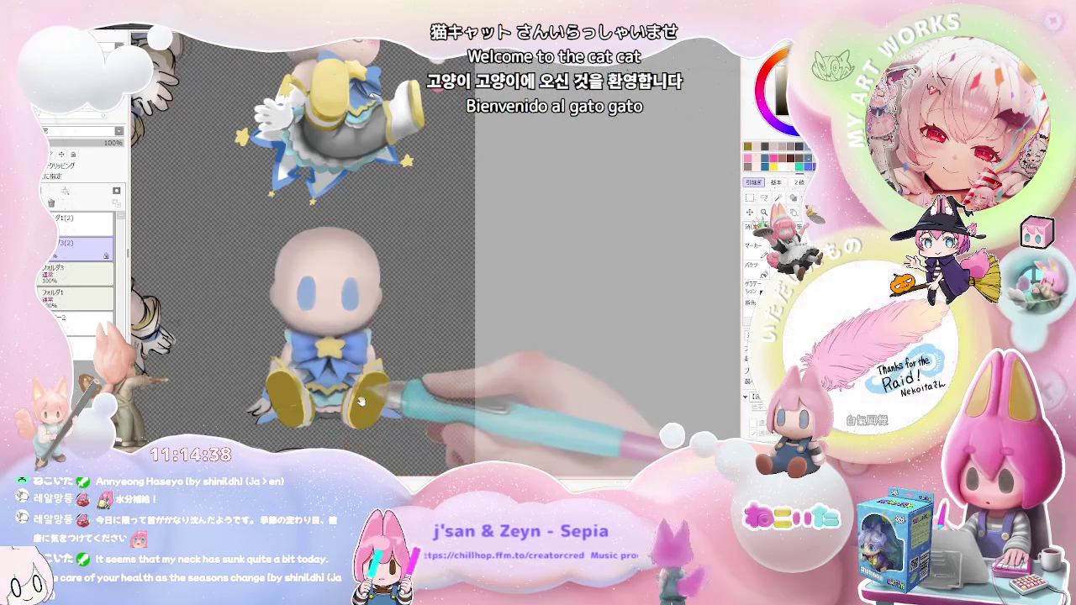
scroll(348, 378, up, 1)
scroll(345, 353, down, 2)
scroll(353, 336, up, 2)
scroll(327, 268, up, 1)
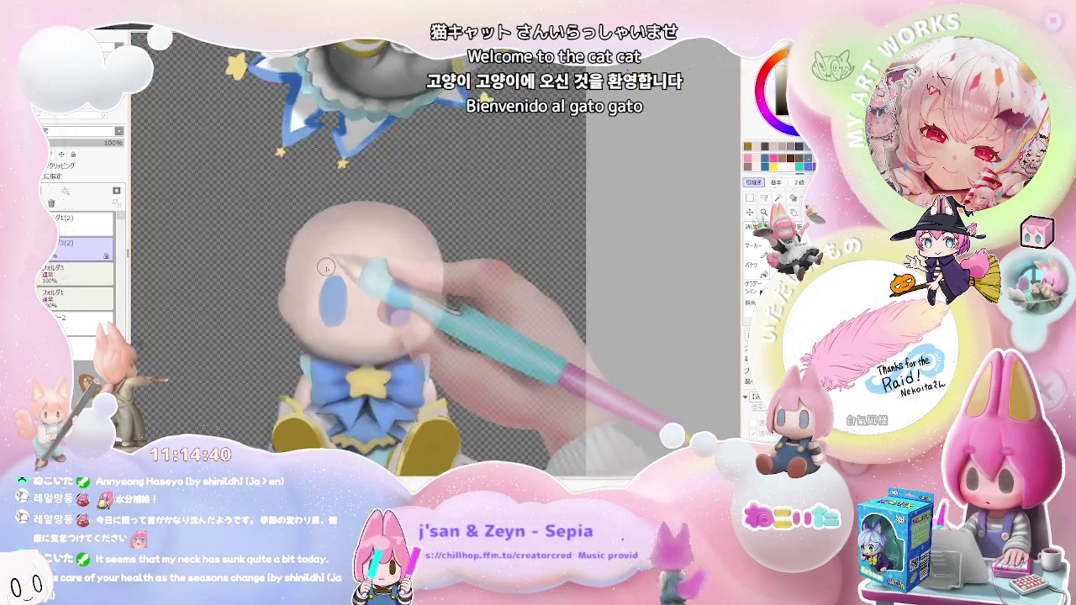
drag(397, 281, 396, 313)
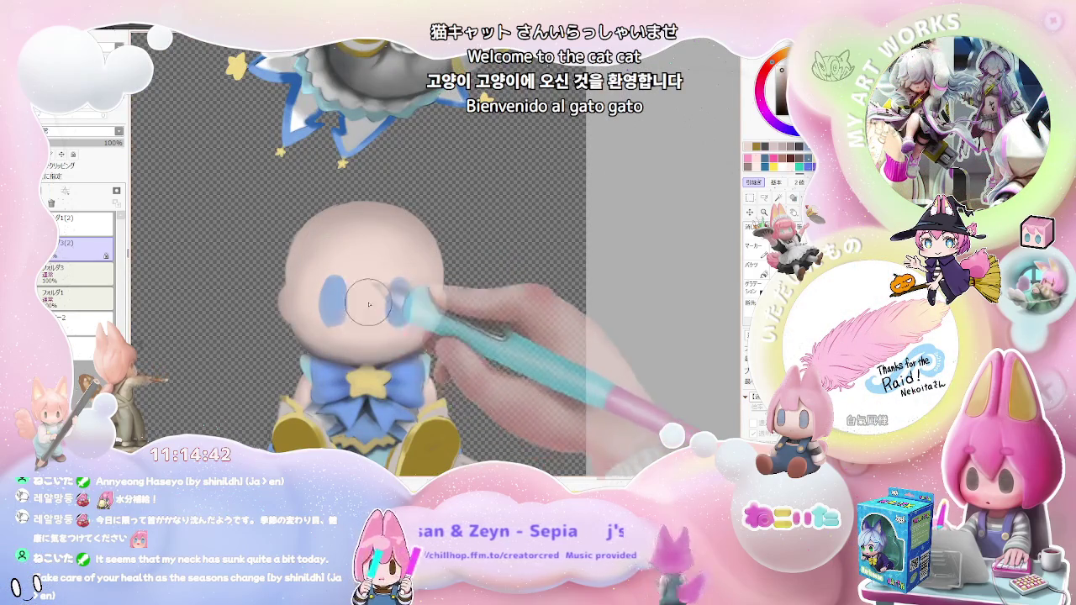
Enlarge the brush and lay soft pink blush on the cheek beside the blue eye
scroll(368, 305, down, 1)
scroll(403, 321, down, 1)
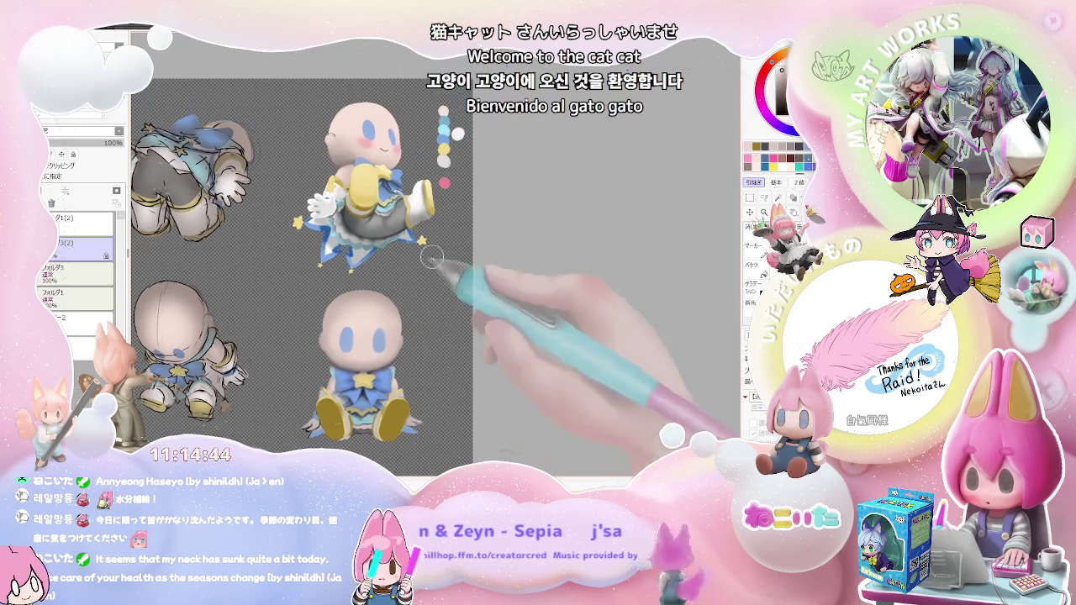
scroll(361, 345, up, 1)
scroll(332, 363, up, 1)
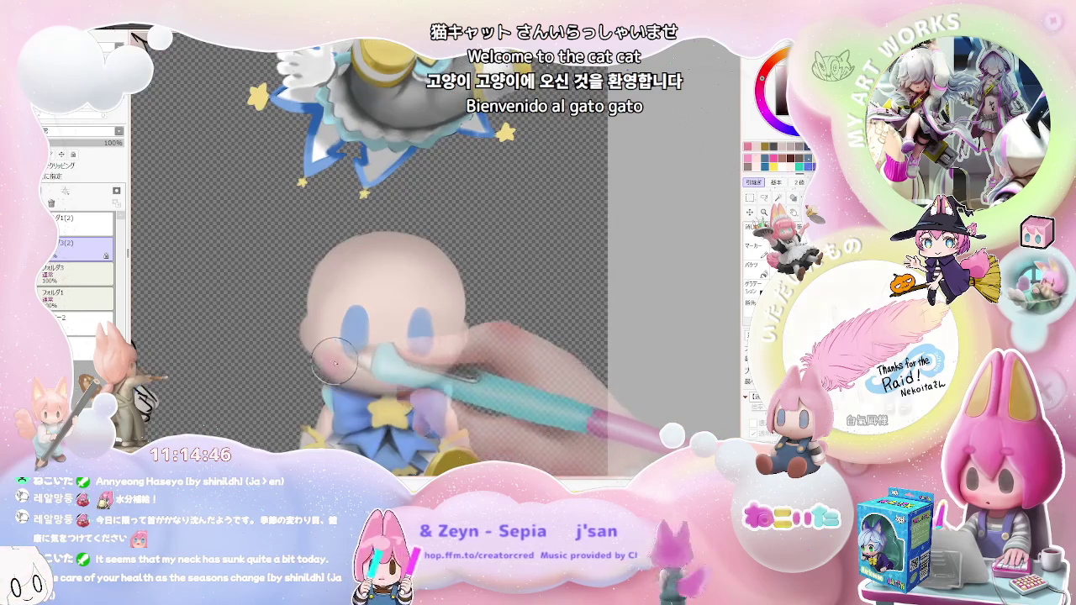
scroll(353, 361, down, 2)
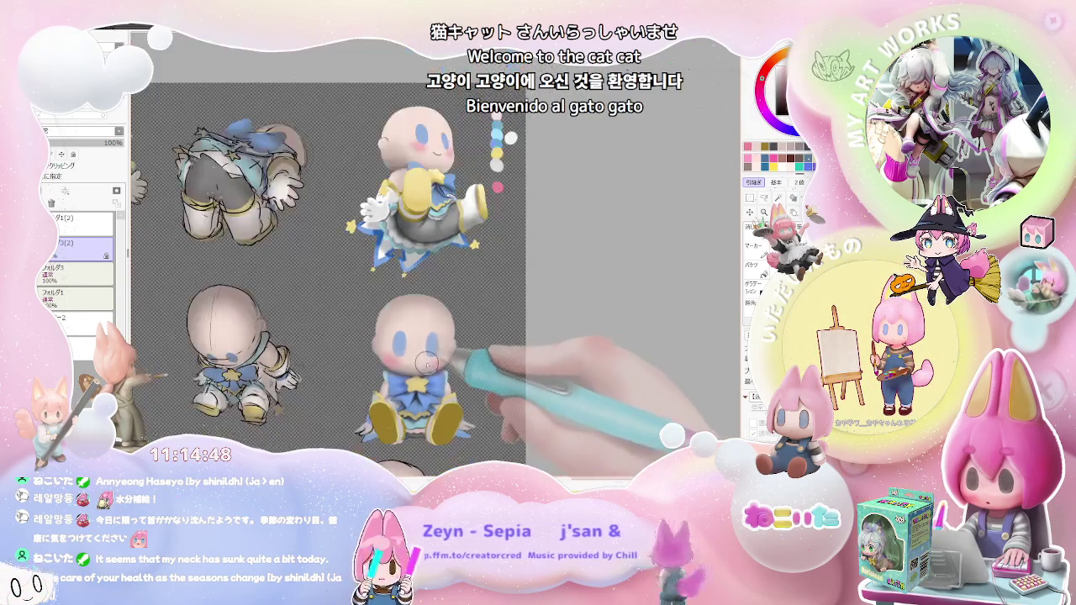
drag(454, 319, 496, 317)
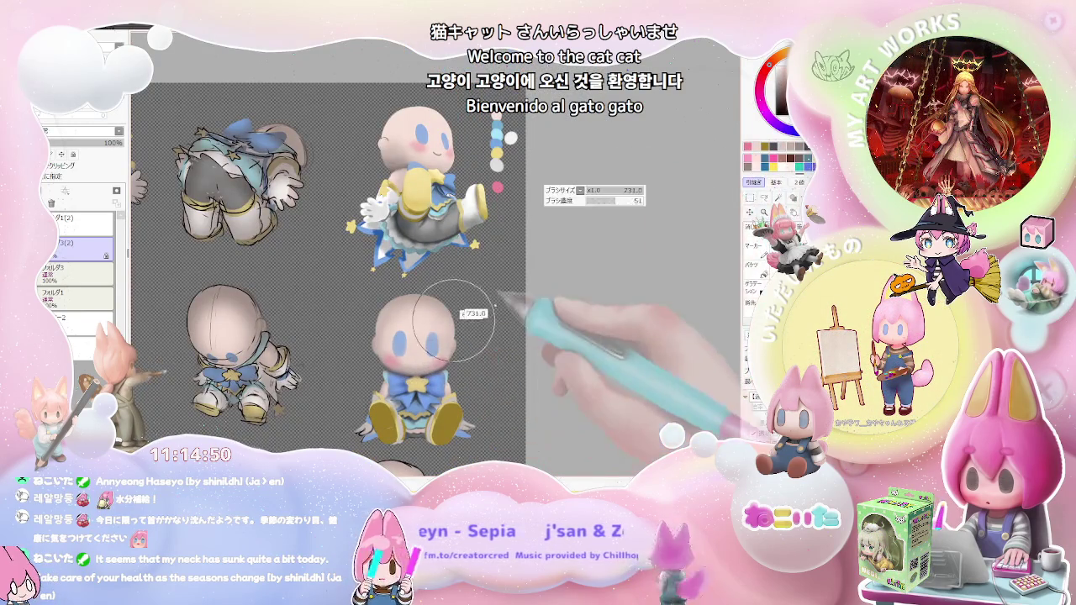
scroll(454, 321, up, 2)
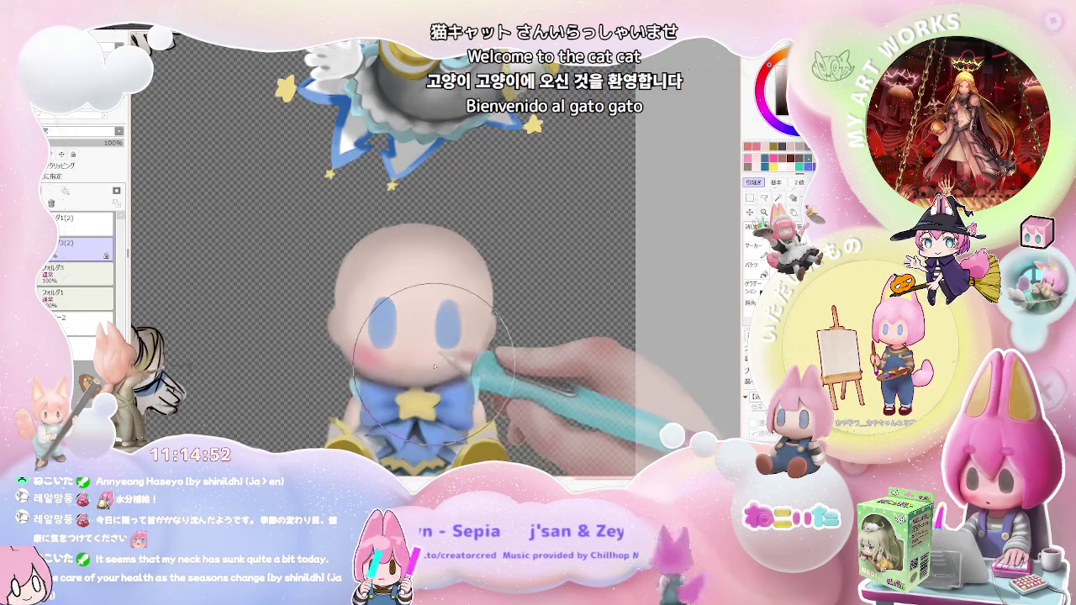
scroll(504, 374, down, 1)
scroll(534, 361, down, 1)
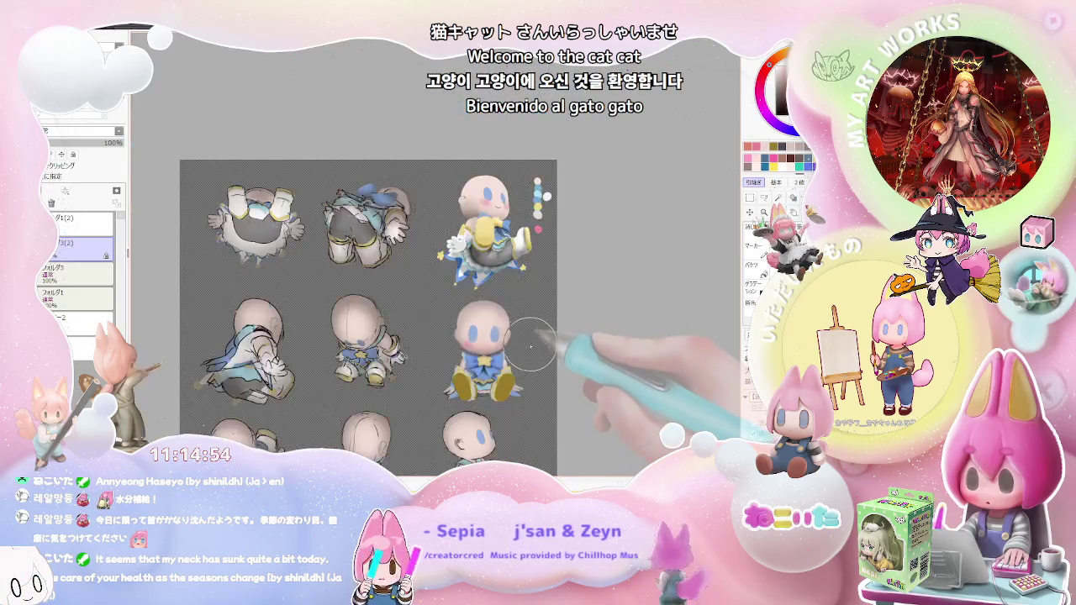
scroll(349, 298, up, 2)
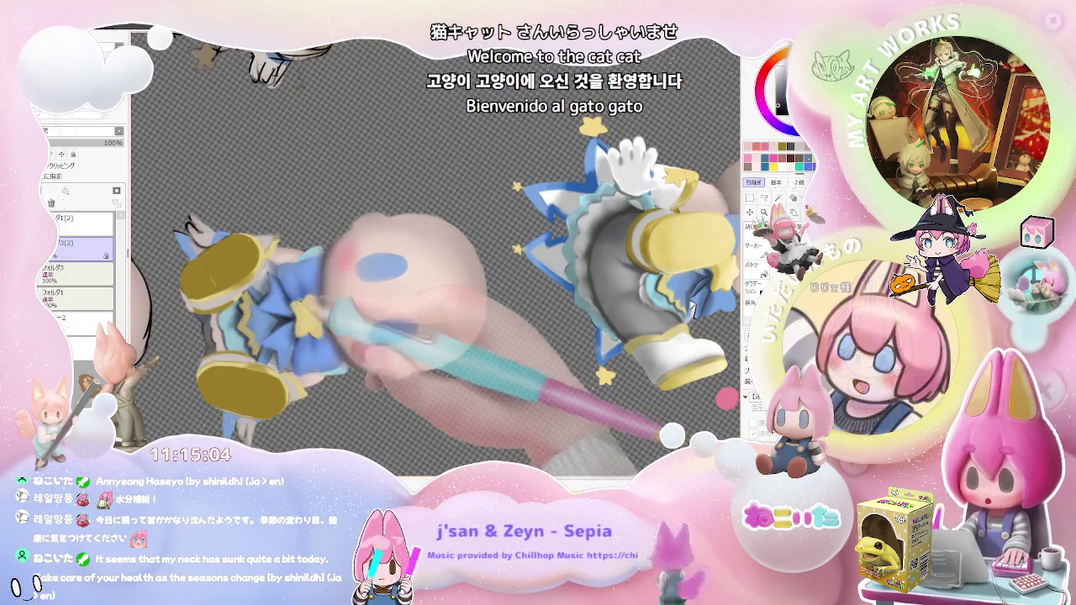
Rotate the canvas view counter-clockwise to line up the seated chibi for painting
scroll(308, 308, up, 2)
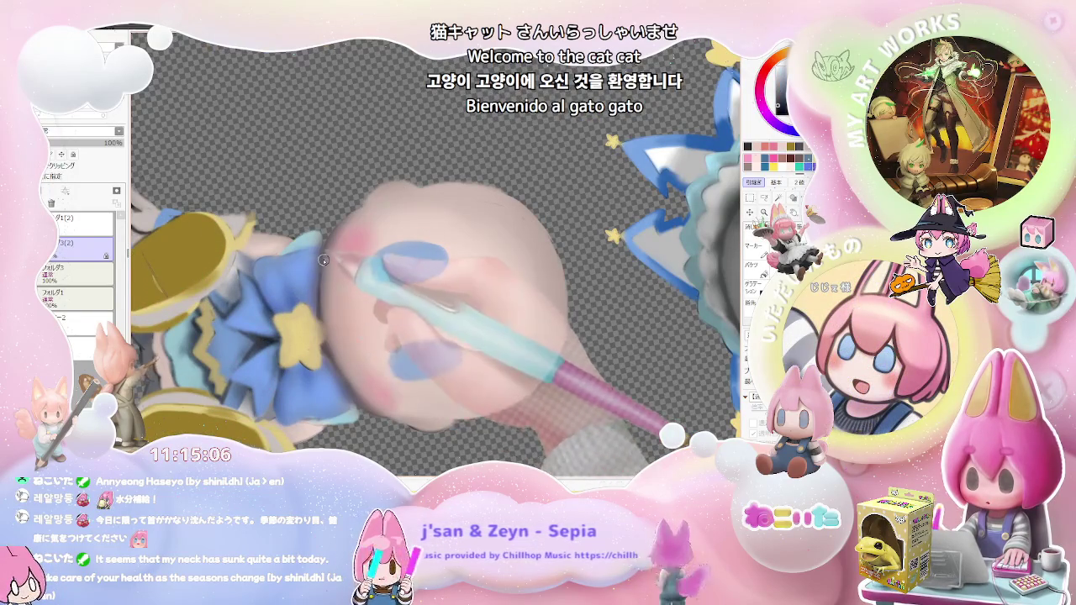
scroll(323, 260, down, 2)
scroll(353, 285, down, 2)
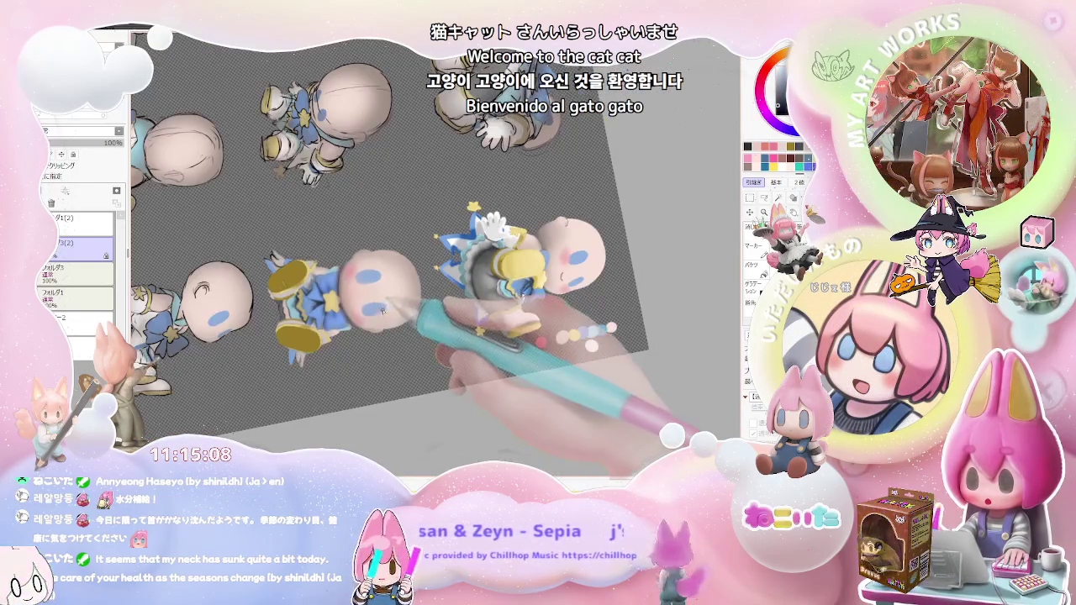
scroll(370, 303, up, 2)
scroll(328, 273, up, 2)
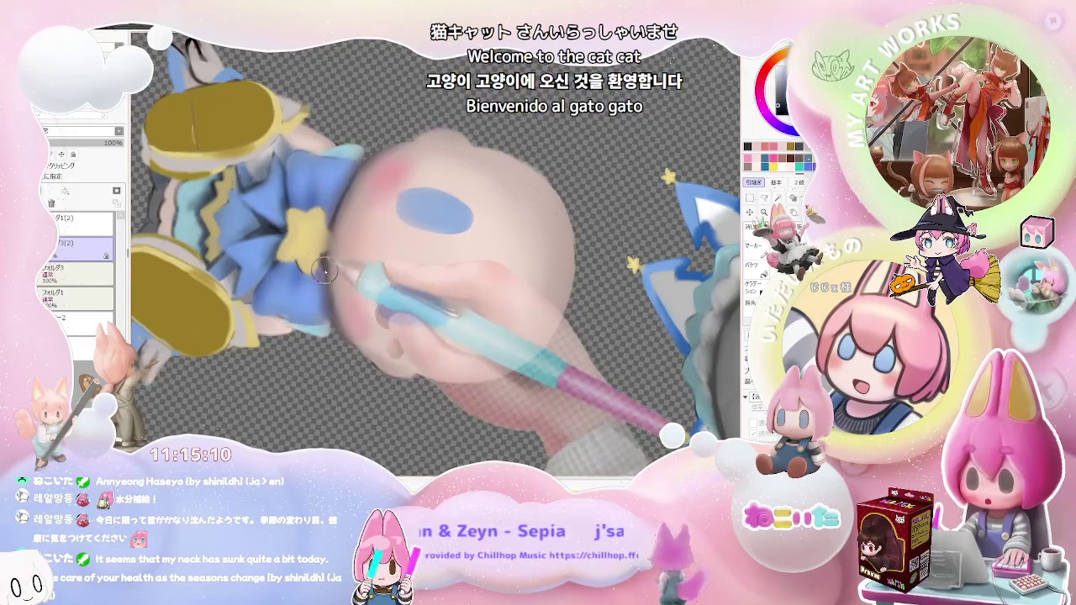
scroll(376, 299, down, 2)
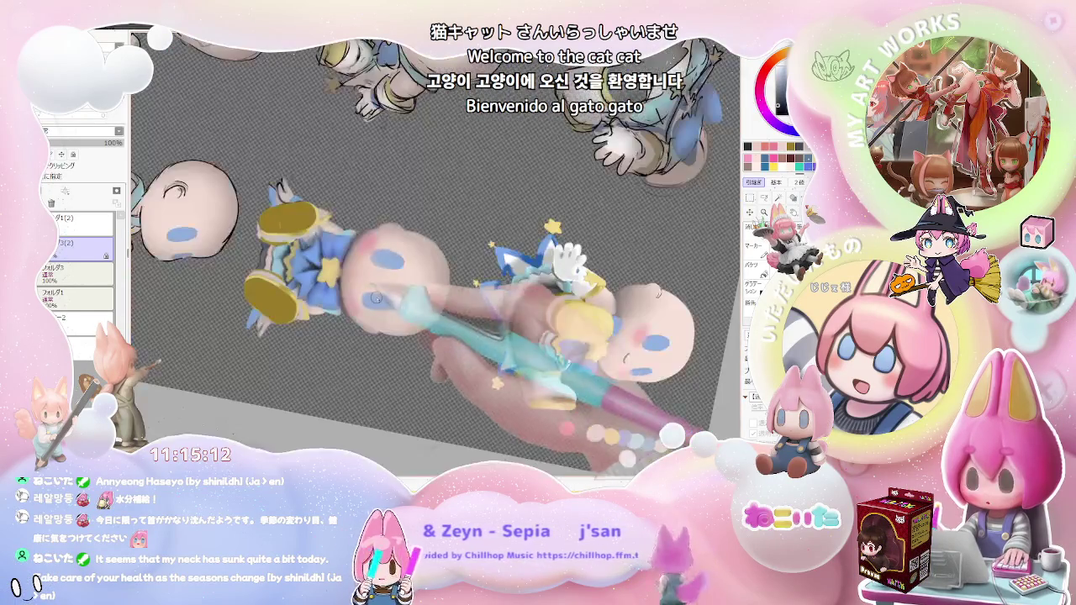
drag(375, 297, 384, 326)
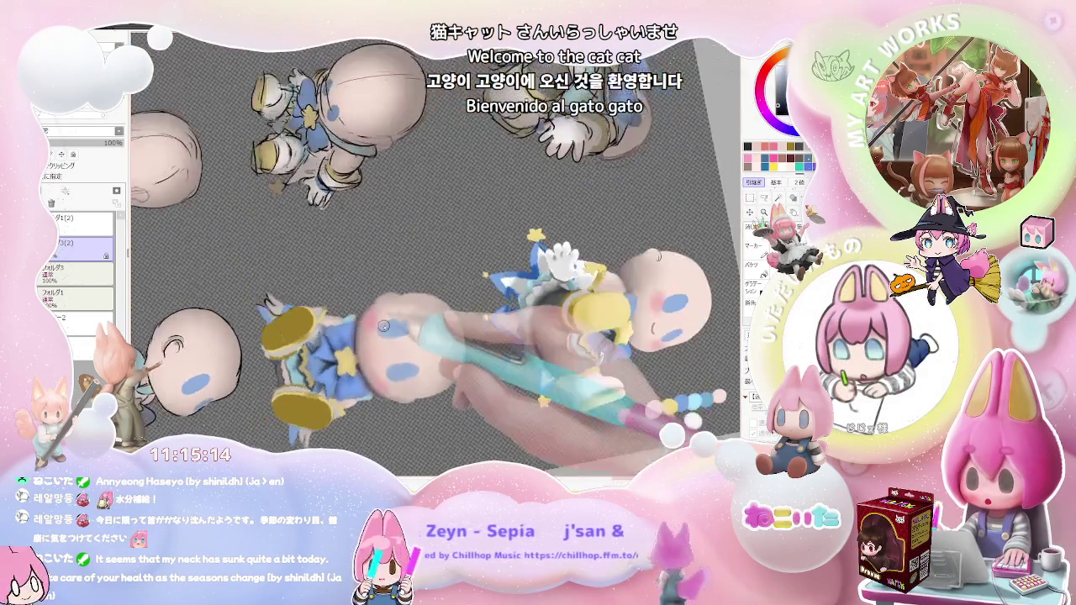
Smooth and refine the shading on the chibi's yellow shoes
scroll(383, 326, up, 2)
scroll(361, 317, up, 2)
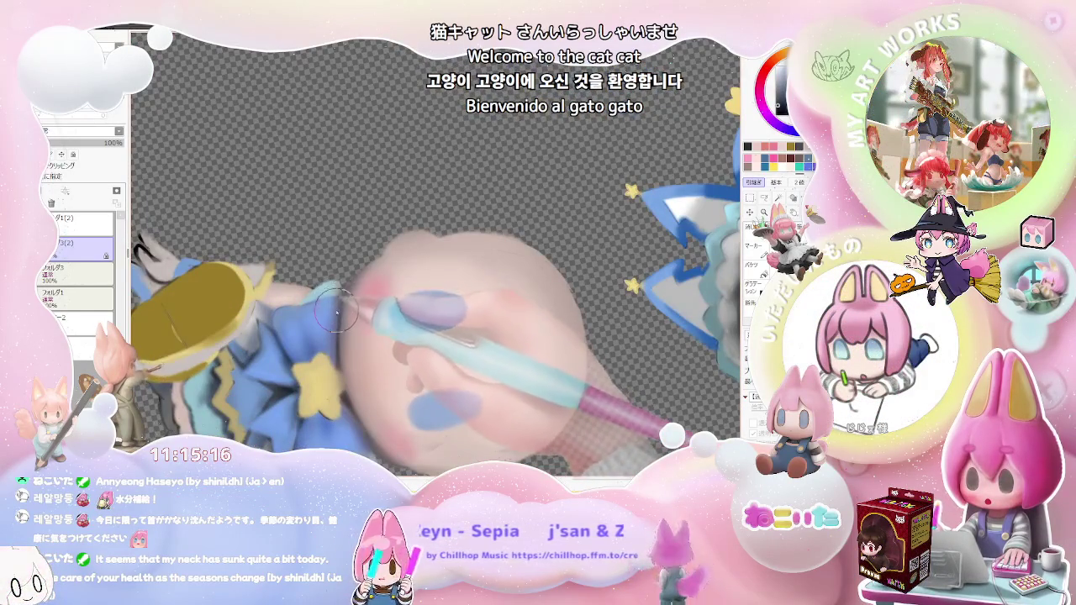
scroll(337, 328, up, 1)
scroll(338, 371, up, 1)
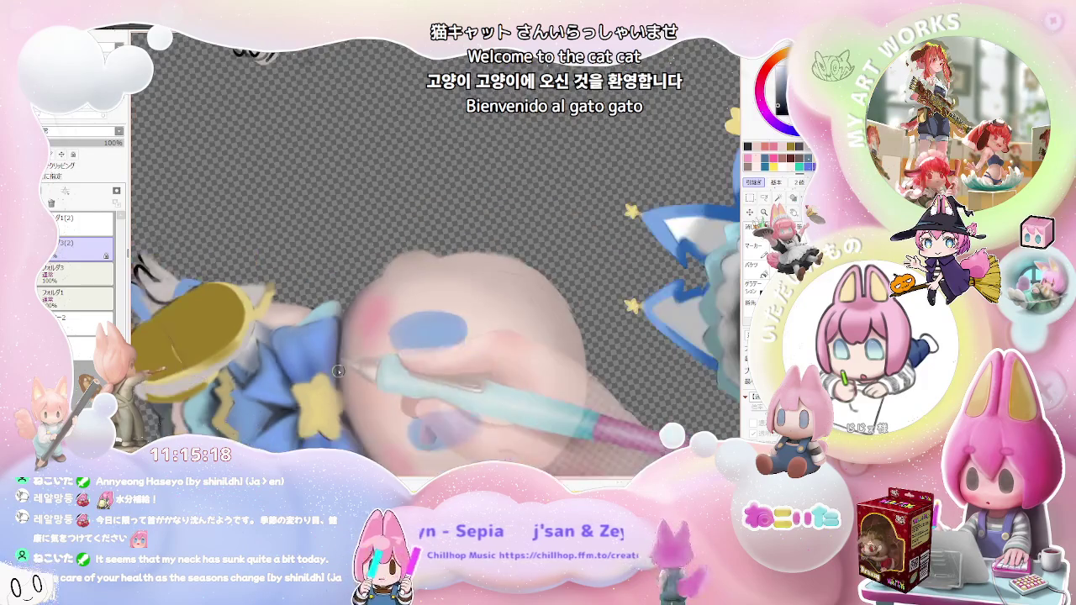
scroll(337, 371, down, 2)
scroll(445, 342, down, 2)
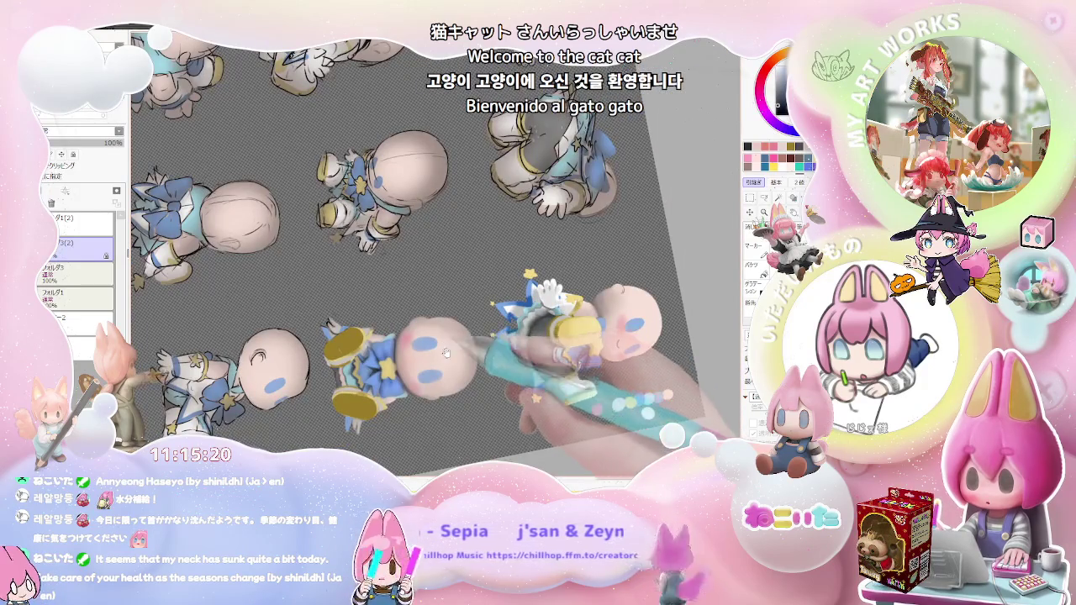
scroll(420, 336, up, 1)
scroll(370, 311, up, 2)
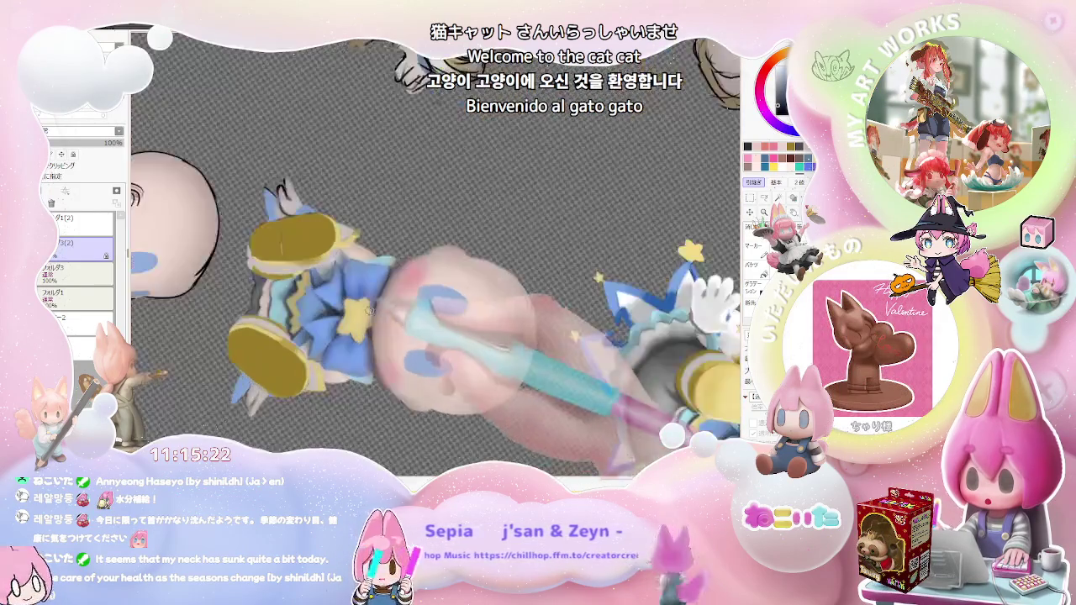
scroll(369, 310, up, 1)
scroll(363, 313, up, 1)
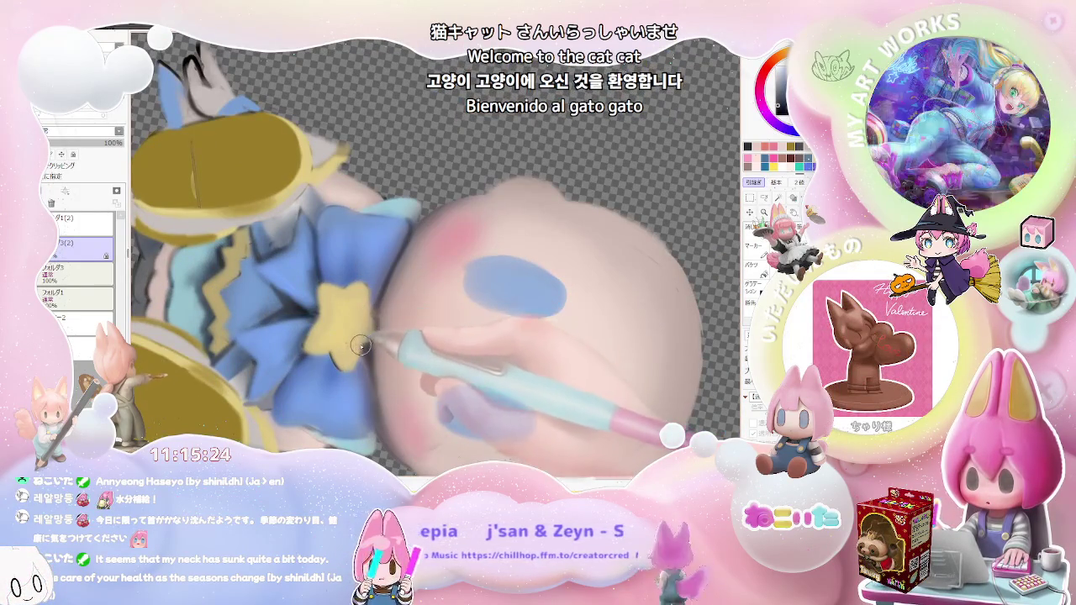
scroll(394, 327, down, 2)
scroll(427, 310, down, 1)
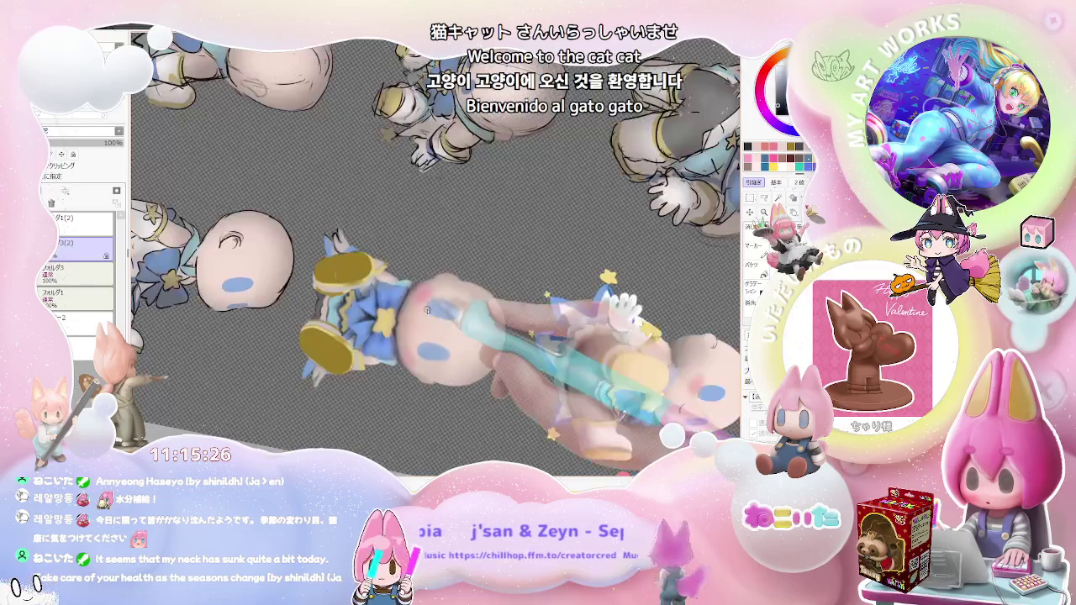
scroll(427, 310, up, 1)
scroll(393, 333, up, 1)
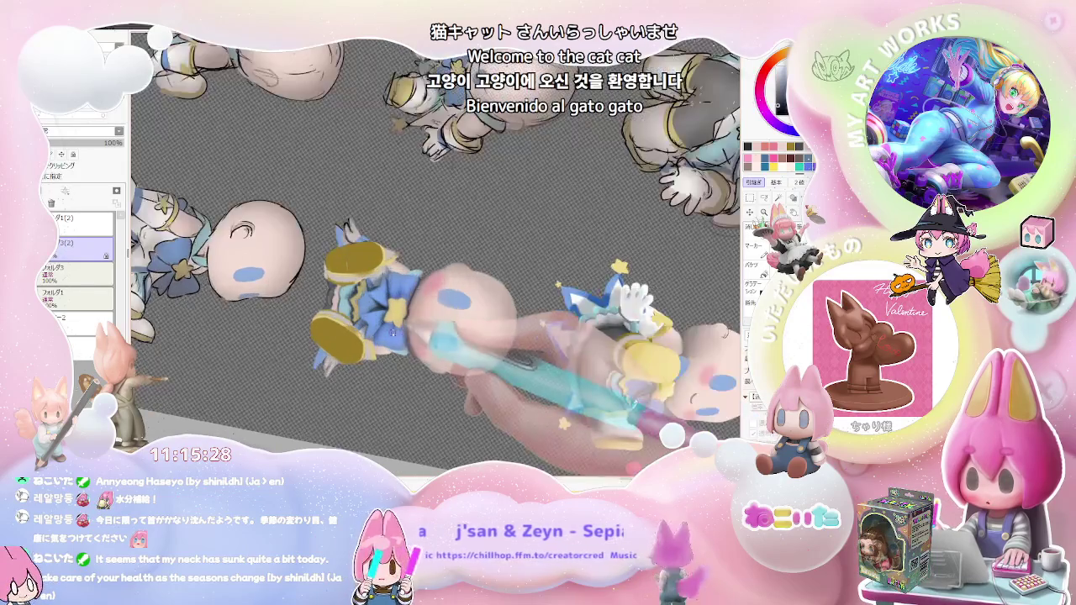
scroll(393, 332, up, 2)
scroll(370, 341, up, 1)
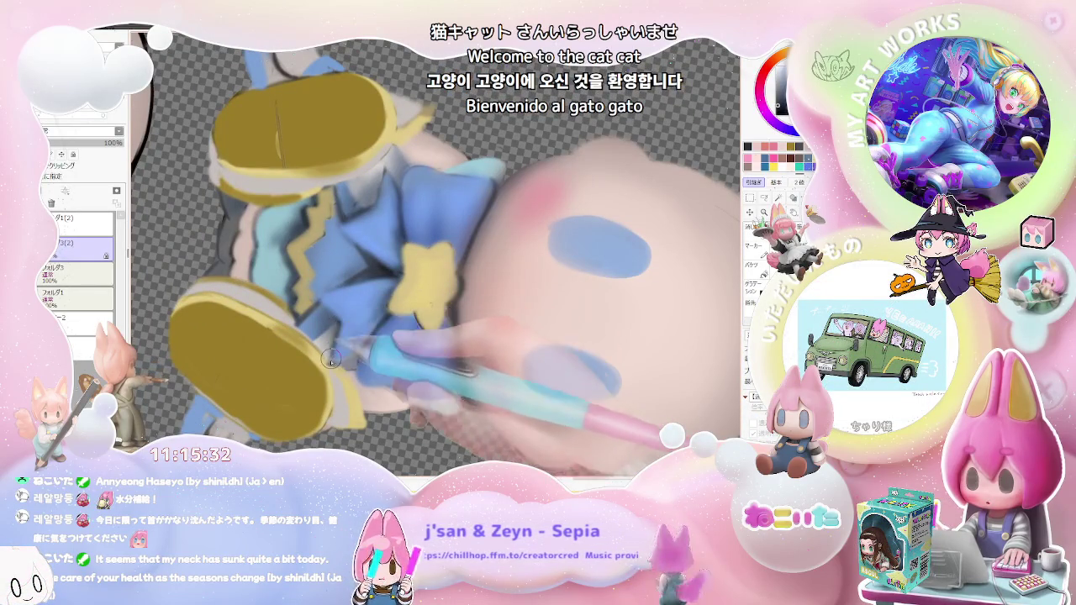
scroll(361, 345, down, 3)
scroll(457, 327, down, 1)
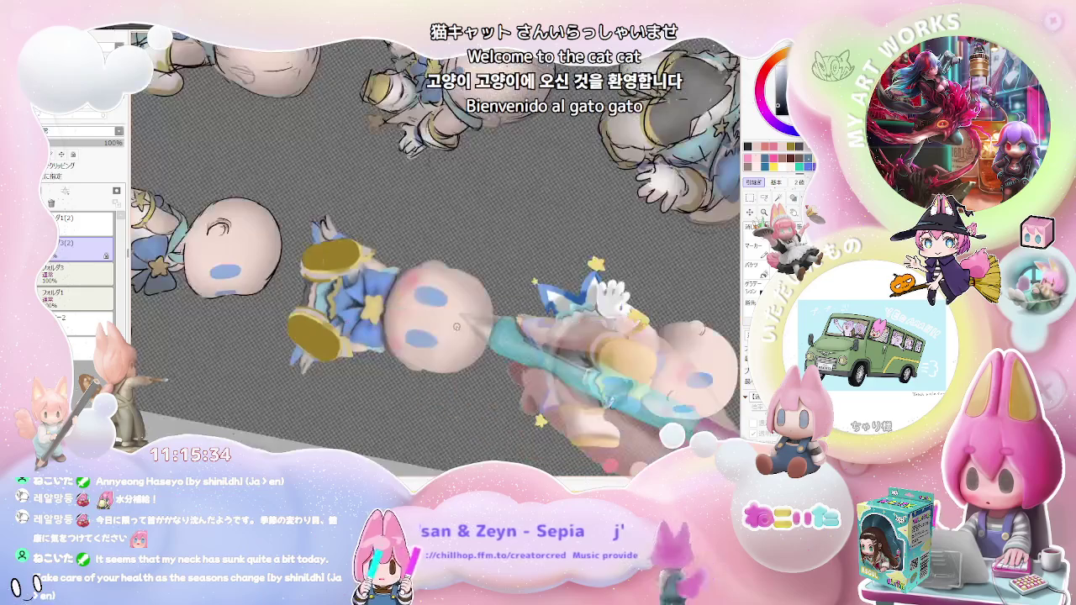
scroll(404, 323, up, 2)
scroll(361, 319, up, 2)
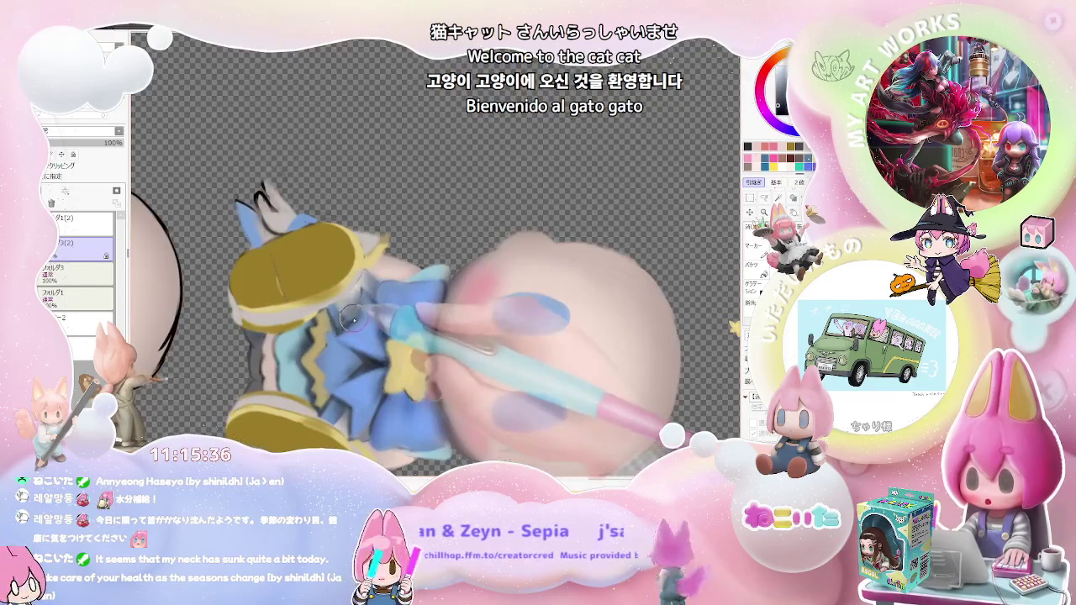
scroll(357, 318, down, 1)
Smooth the shading on the blue star bow so it looks finished
scroll(461, 346, down, 1)
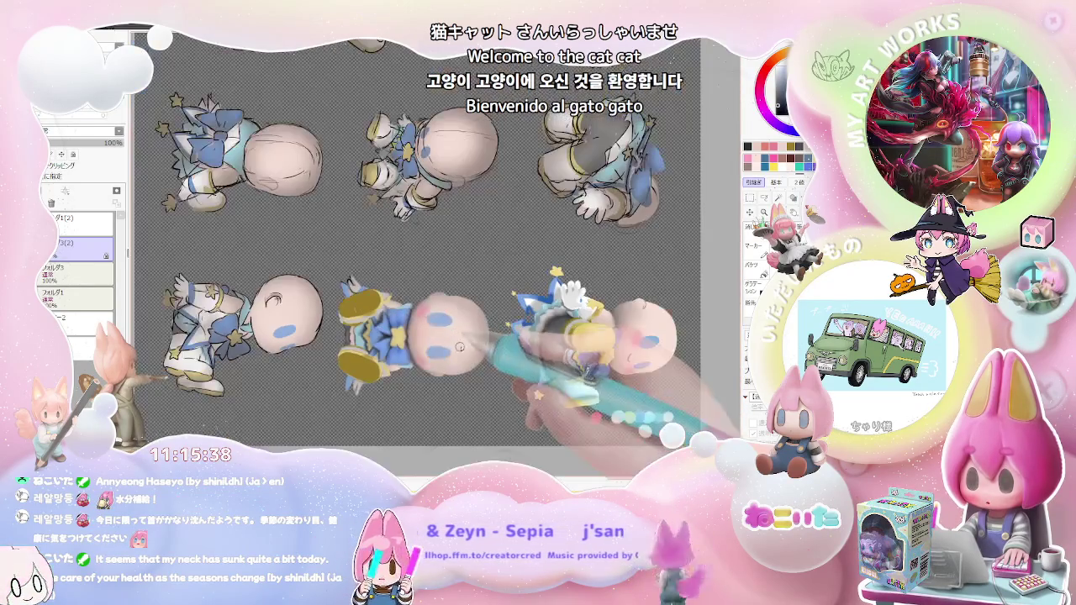
scroll(421, 328, up, 2)
scroll(364, 296, up, 1)
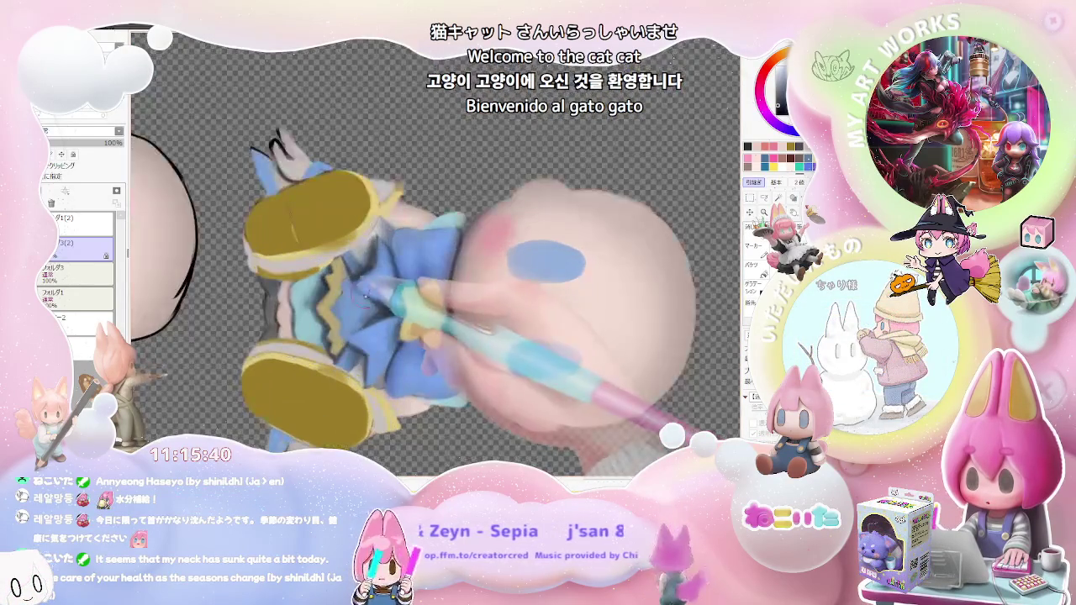
scroll(363, 300, down, 2)
scroll(369, 329, up, 2)
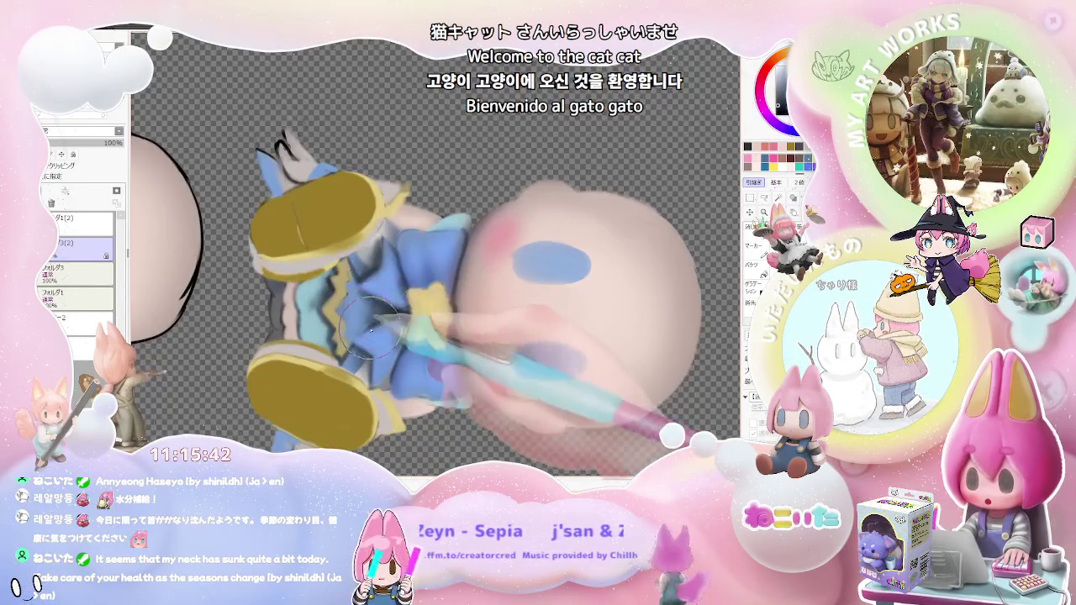
scroll(371, 330, down, 2)
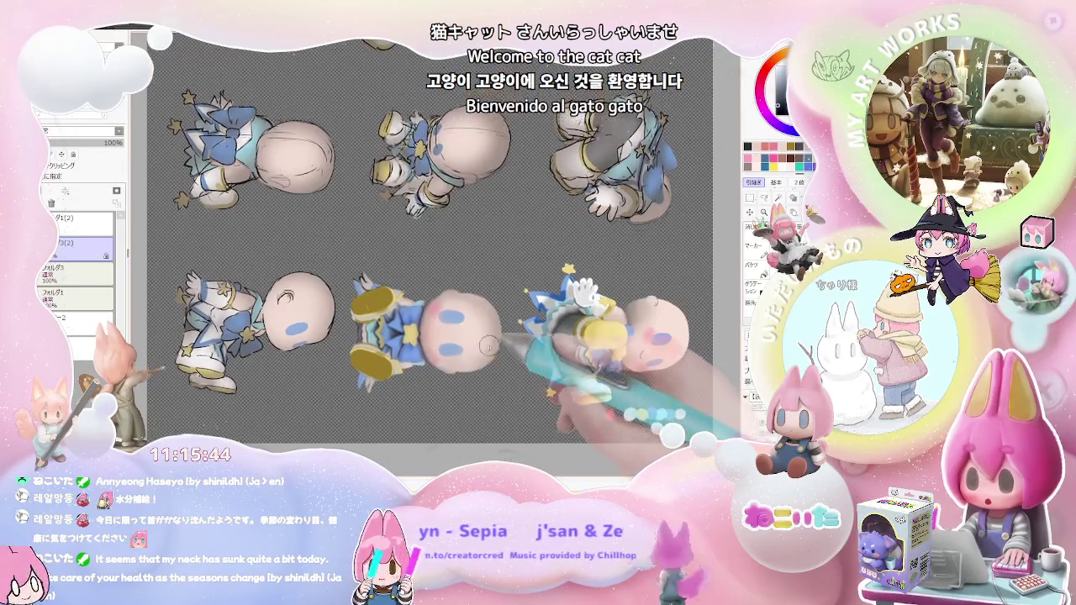
scroll(504, 332, up, 1)
scroll(436, 315, up, 1)
scroll(378, 298, up, 1)
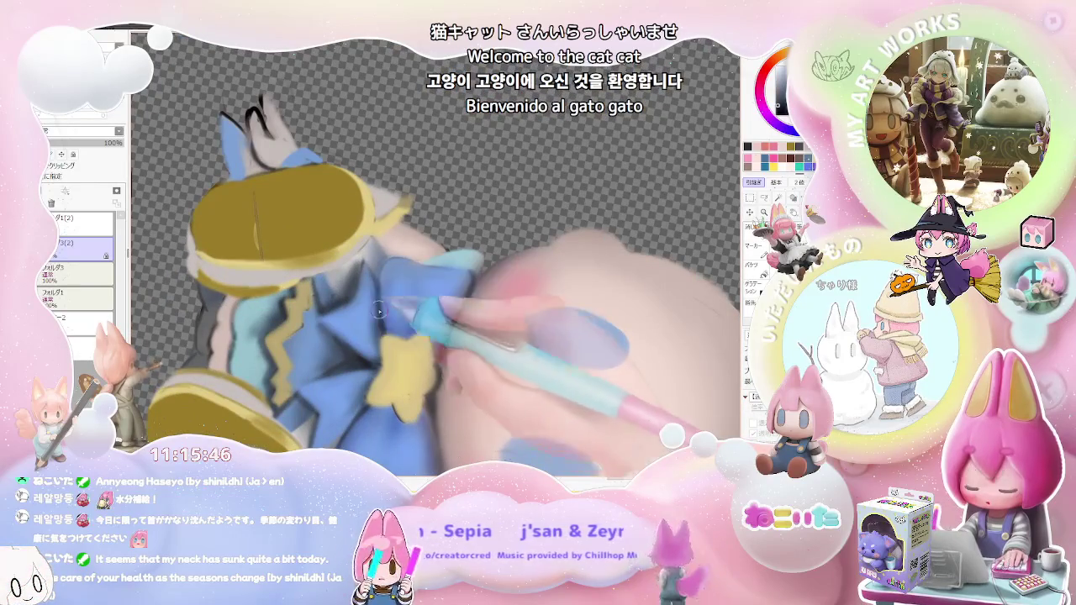
scroll(383, 277, down, 2)
scroll(391, 303, down, 1)
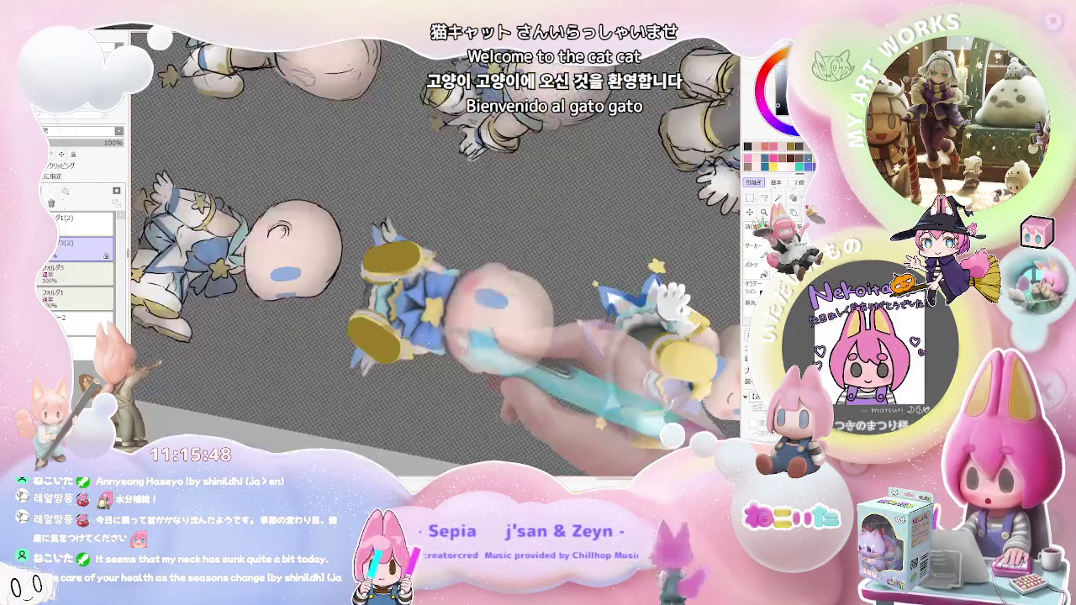
scroll(407, 333, up, 2)
scroll(406, 334, up, 1)
scroll(410, 351, down, 1)
scroll(437, 357, up, 1)
scroll(481, 370, down, 1)
scroll(486, 350, up, 1)
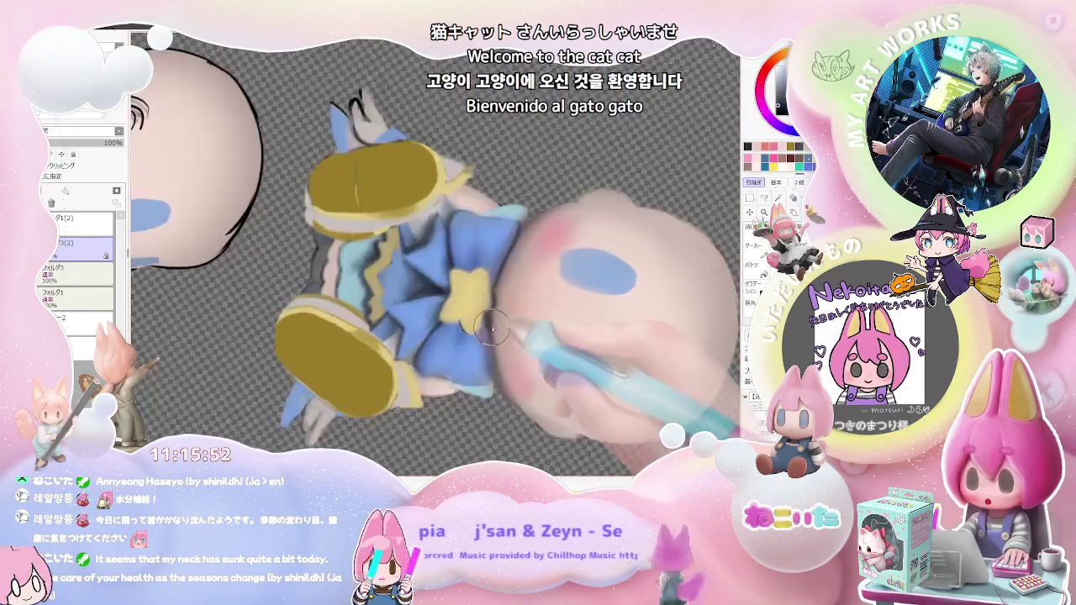
scroll(492, 341, down, 3)
scroll(471, 353, down, 1)
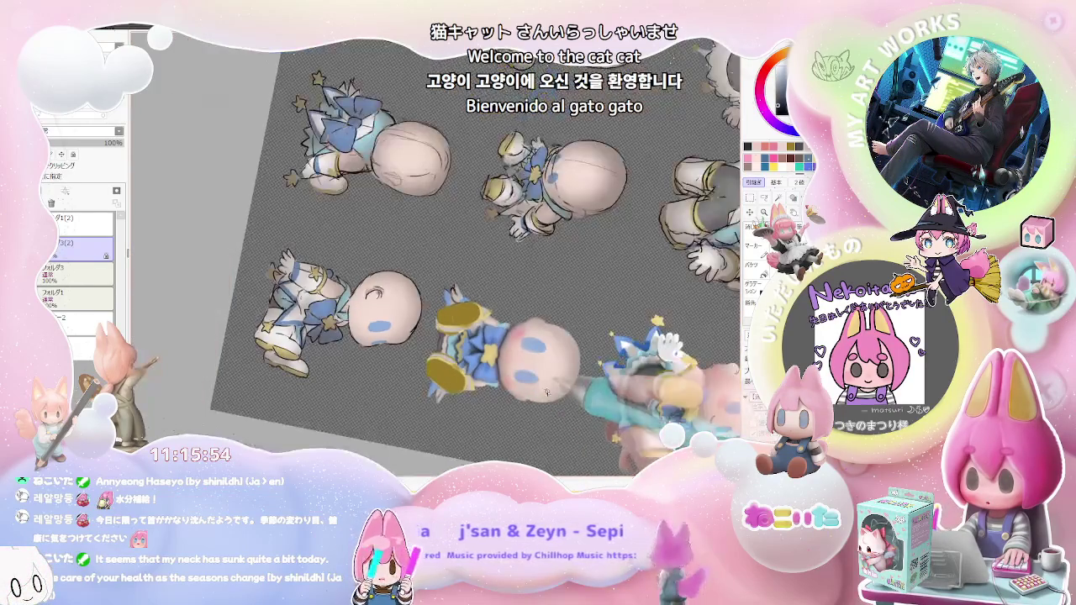
scroll(437, 370, up, 1)
scroll(439, 370, up, 1)
scroll(479, 363, up, 1)
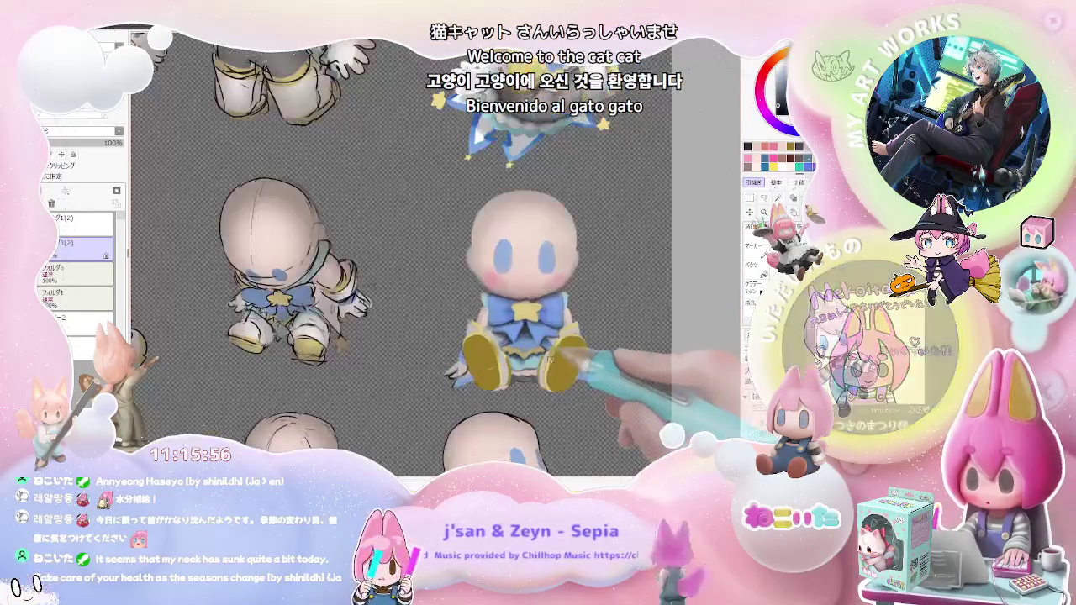
Repaint both shoe soles as smooth olive-yellow ovals
scroll(512, 357, up, 1)
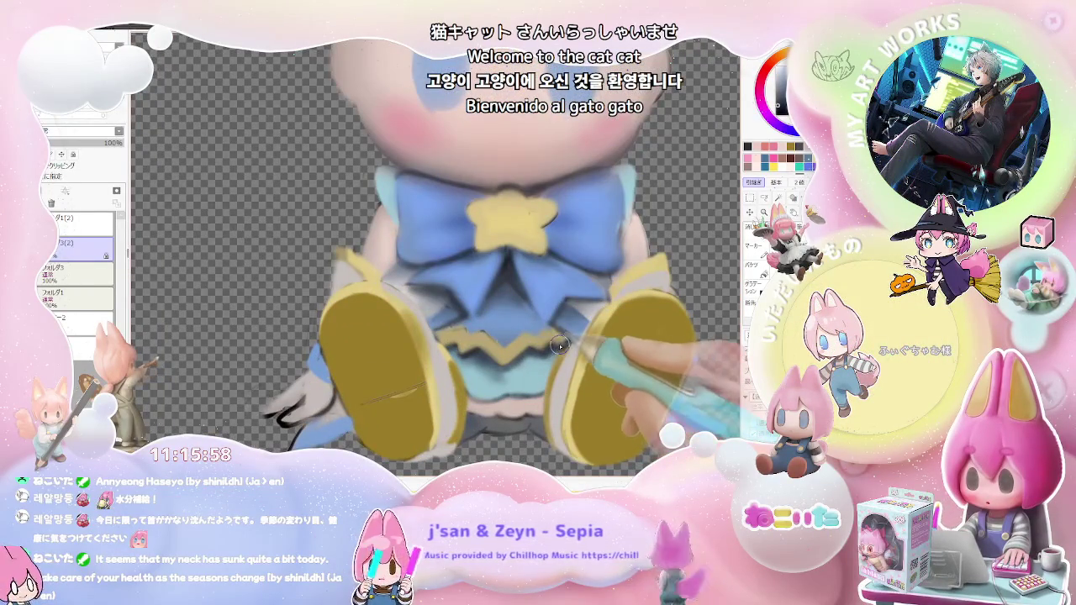
scroll(537, 347, down, 1)
scroll(488, 349, down, 1)
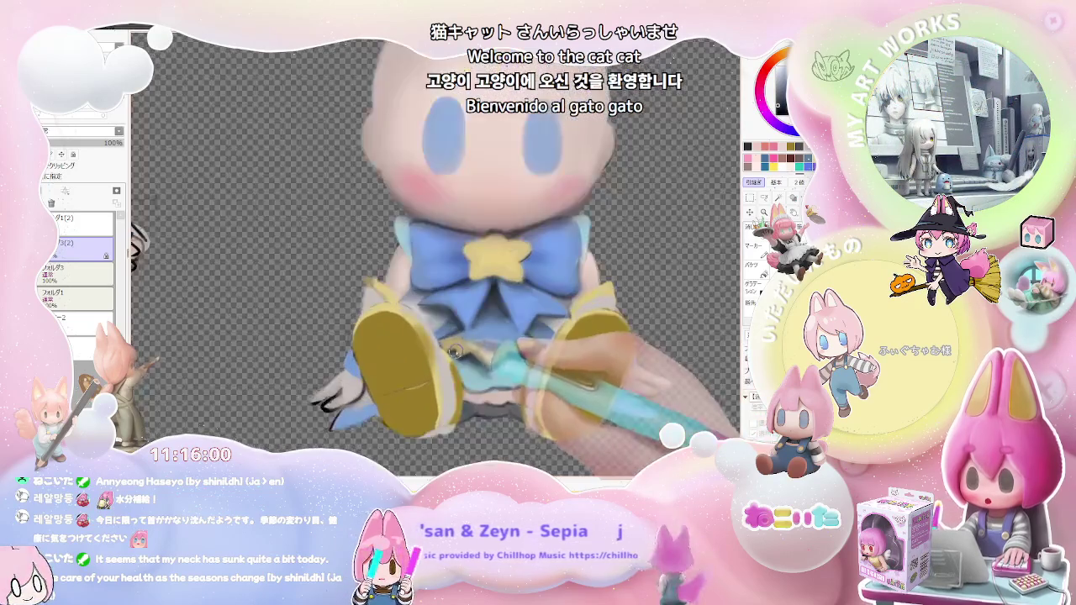
scroll(454, 353, up, 1)
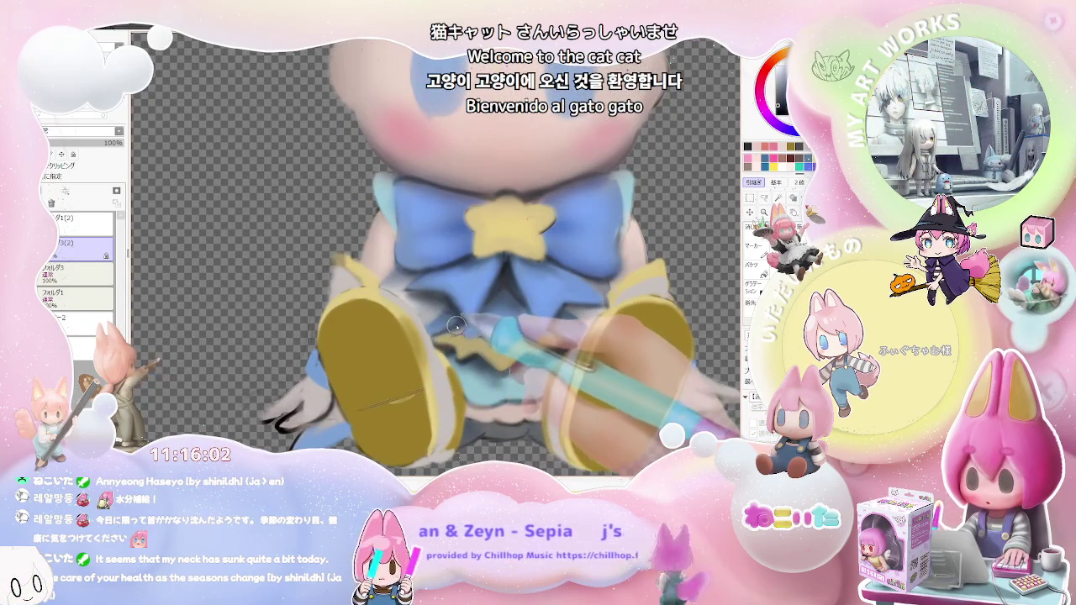
scroll(440, 340, down, 1)
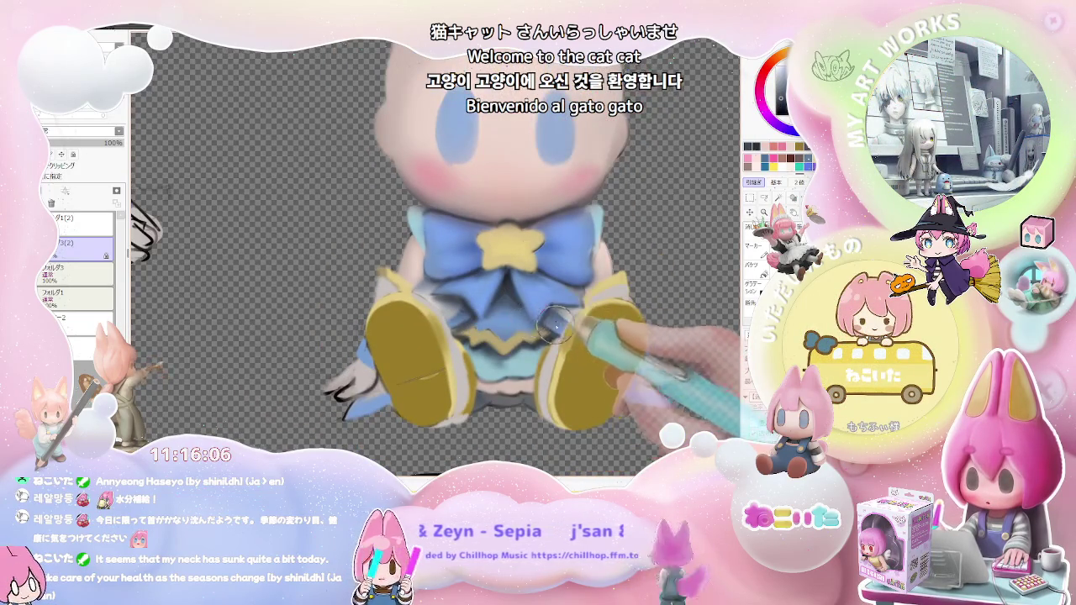
scroll(525, 362, down, 1)
scroll(538, 353, down, 1)
scroll(563, 350, down, 1)
scroll(504, 353, up, 1)
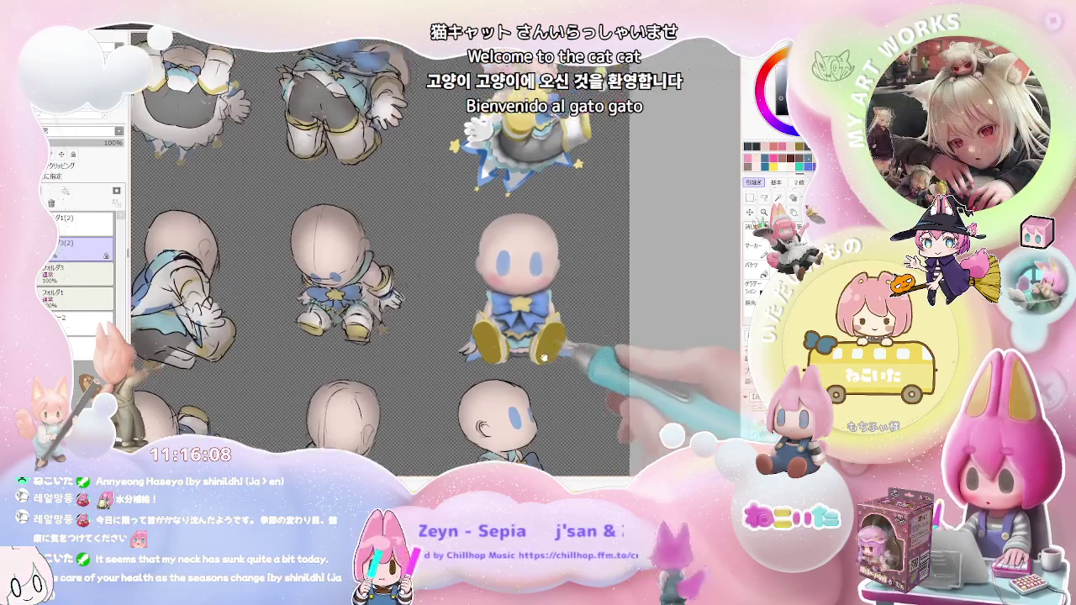
scroll(378, 360, up, 1)
scroll(399, 360, up, 1)
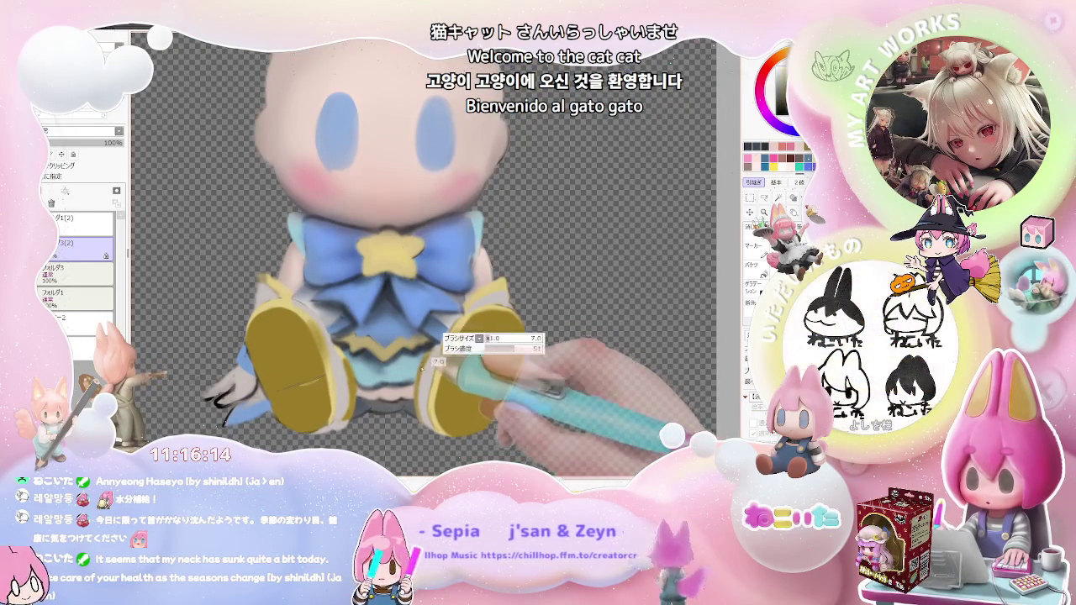
scroll(418, 392, down, 3)
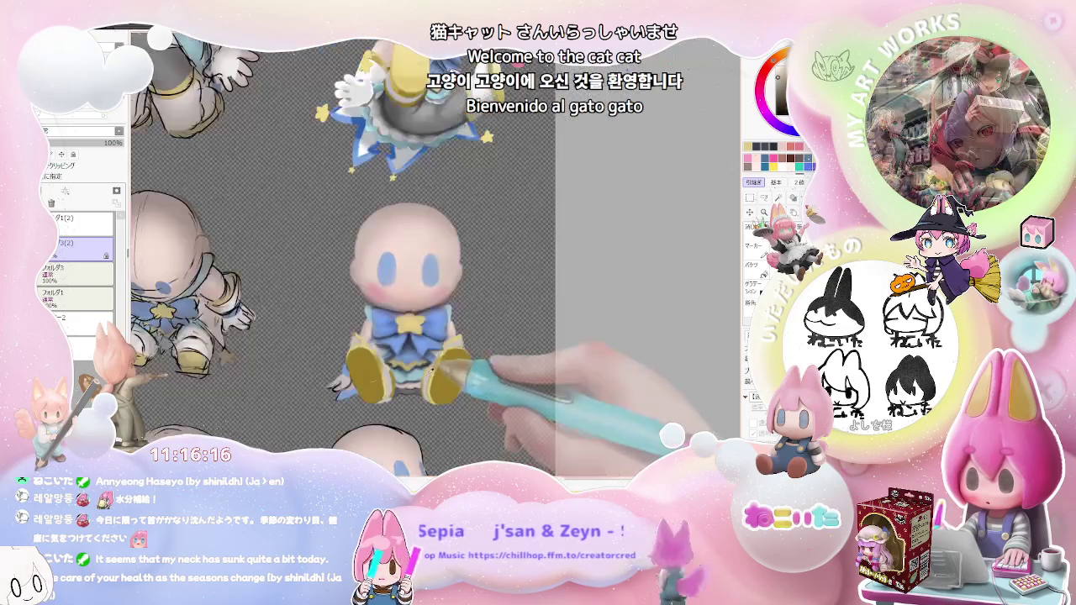
scroll(418, 393, down, 2)
scroll(427, 353, up, 2)
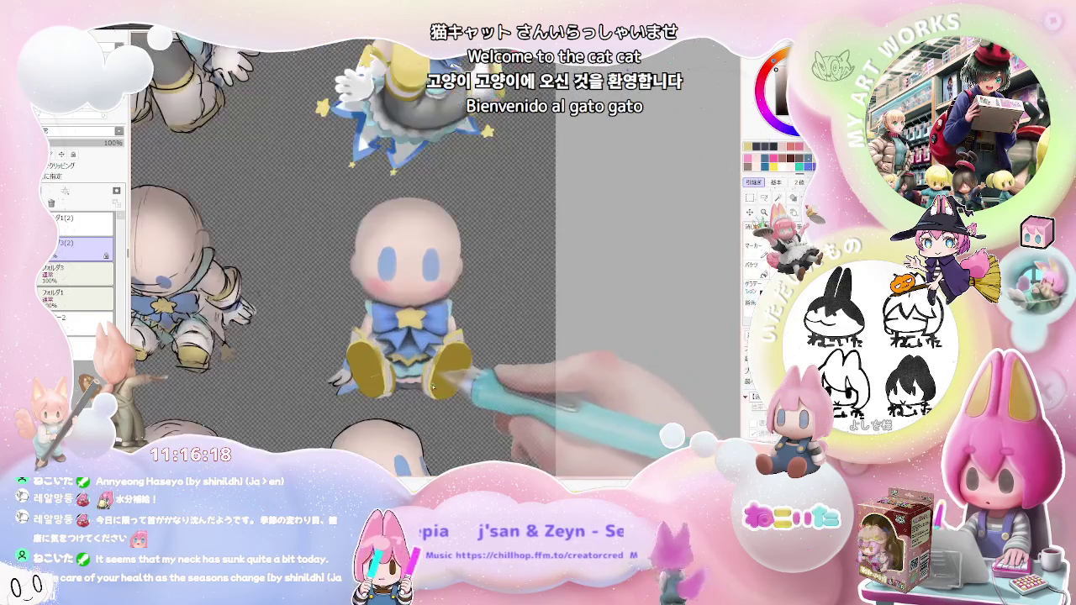
scroll(427, 354, up, 2)
scroll(427, 353, up, 2)
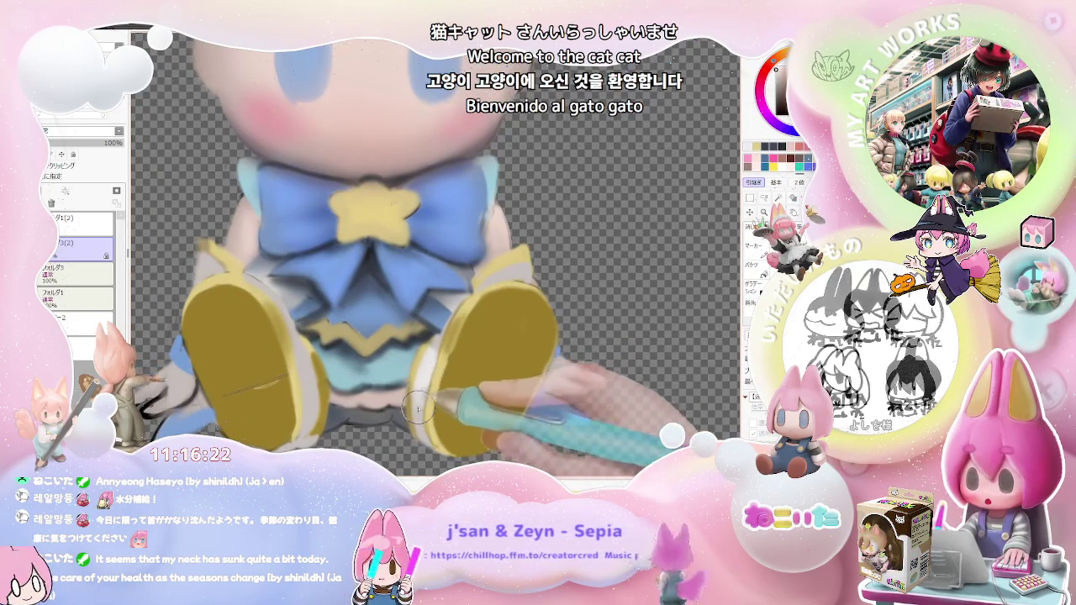
Outline the sole rims in brighter yellow and view the whole doll
scroll(437, 341, up, 1)
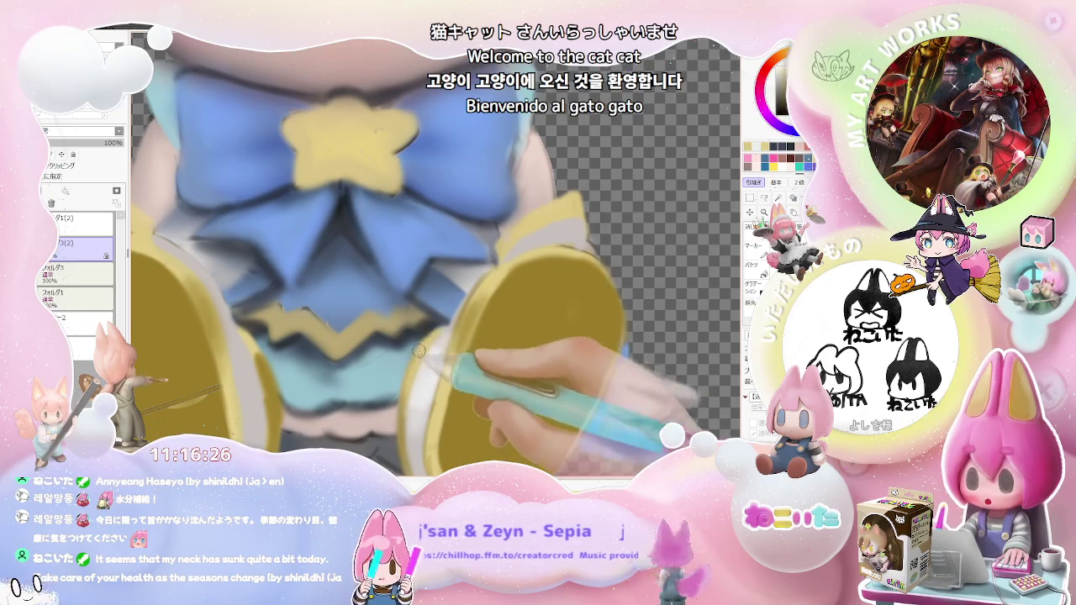
scroll(422, 369, down, 1)
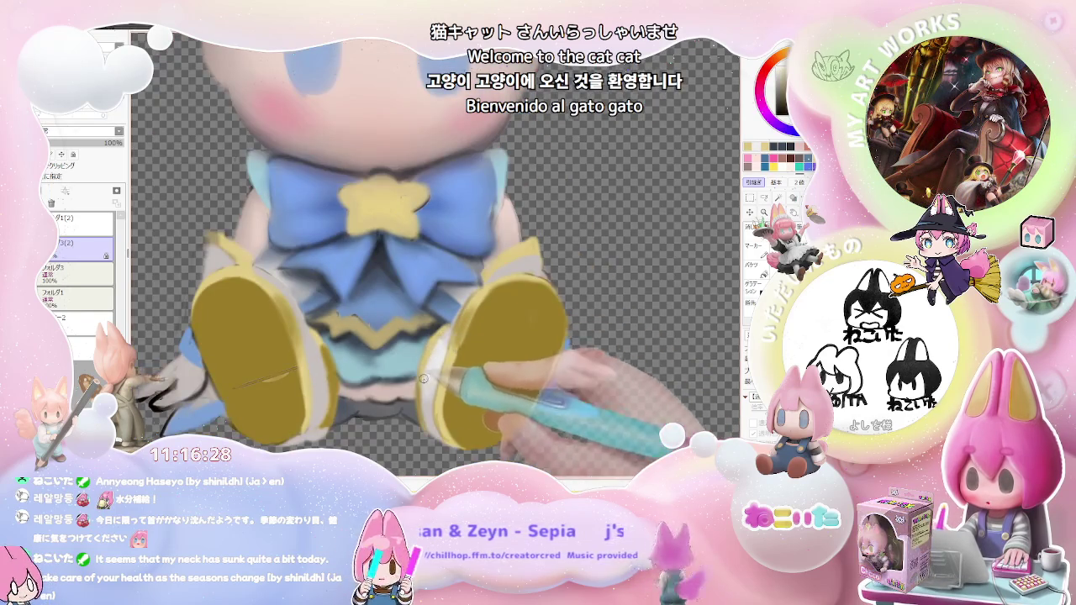
scroll(423, 379, down, 2)
scroll(445, 344, up, 2)
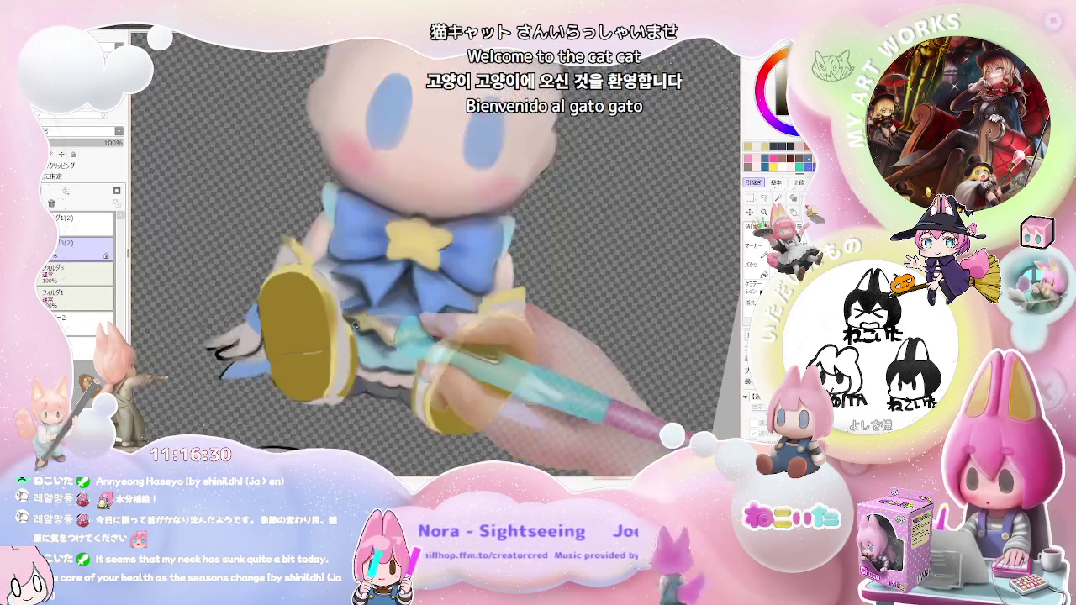
scroll(395, 336, up, 2)
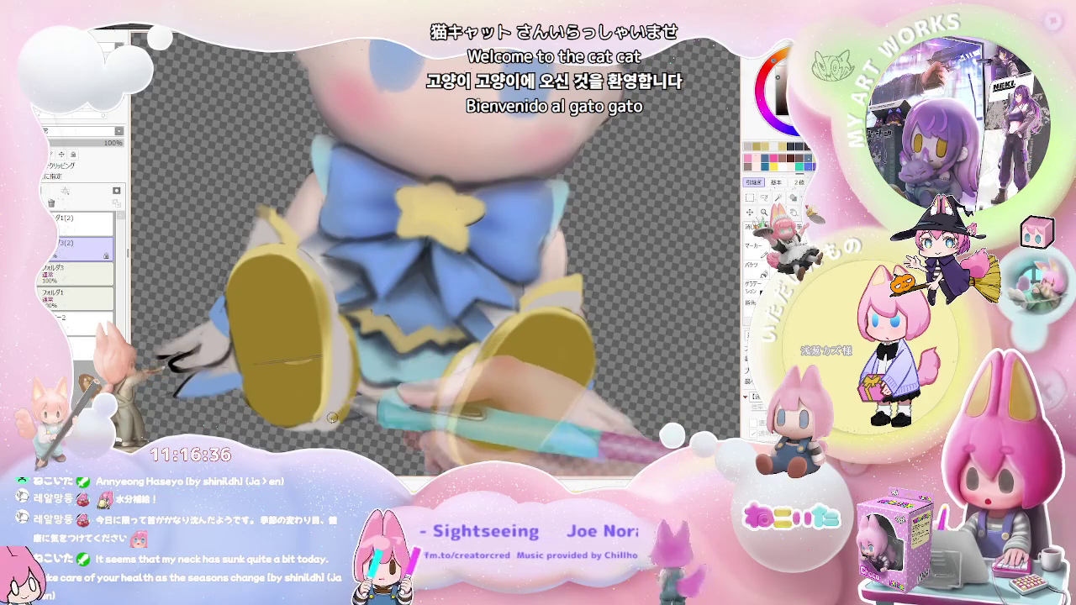
scroll(332, 415, down, 2)
scroll(415, 376, down, 1)
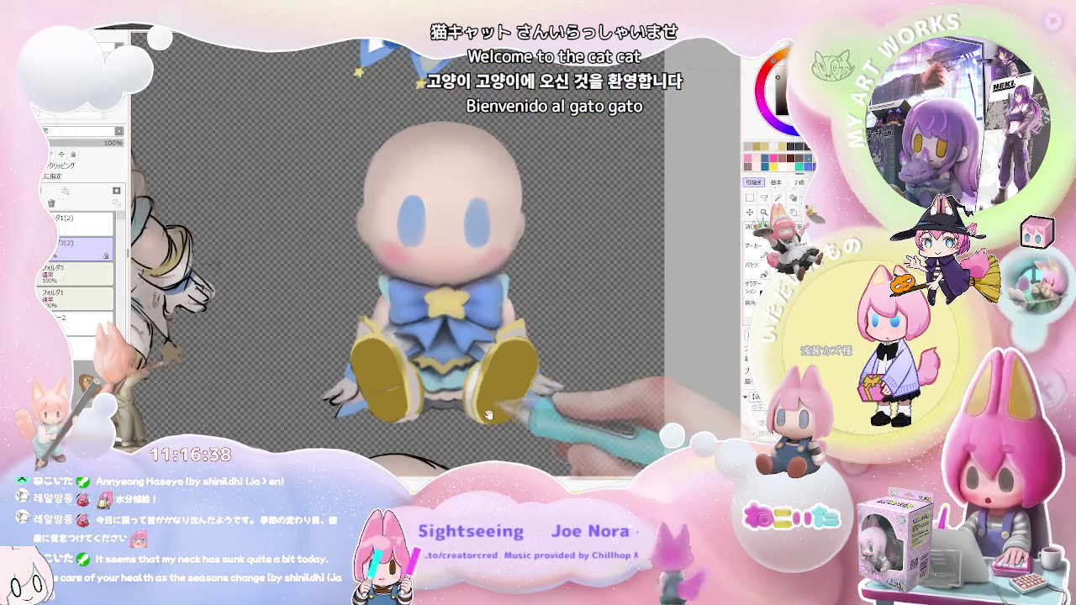
scroll(415, 374, up, 2)
scroll(330, 384, up, 1)
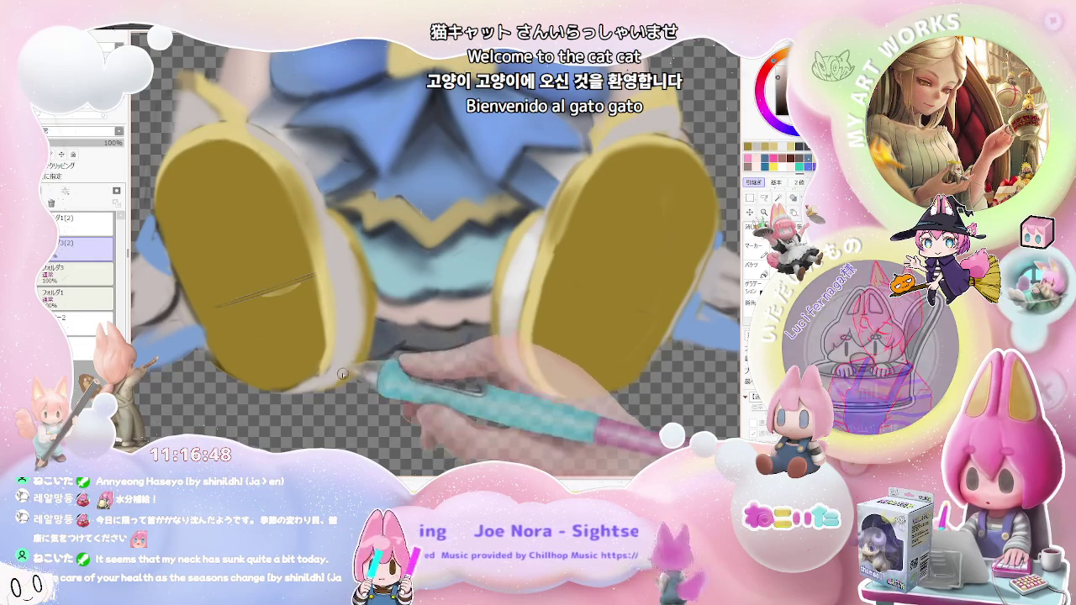
key(minus)
key(minus)
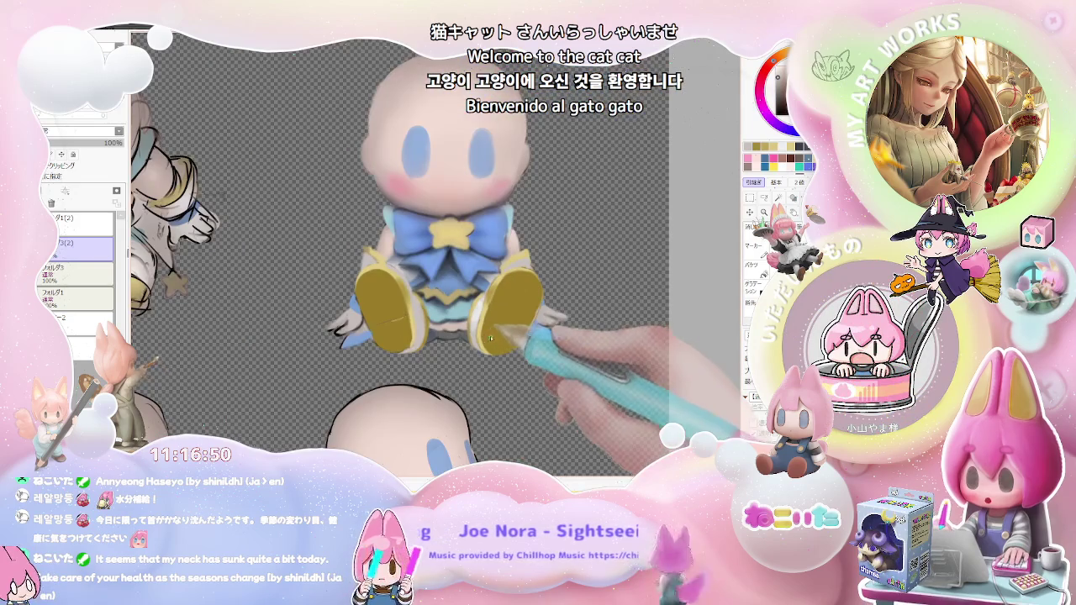
Even out the olive-yellow colour across the soles, checking it against the whole doll
key(plus)
key(plus)
key(plus)
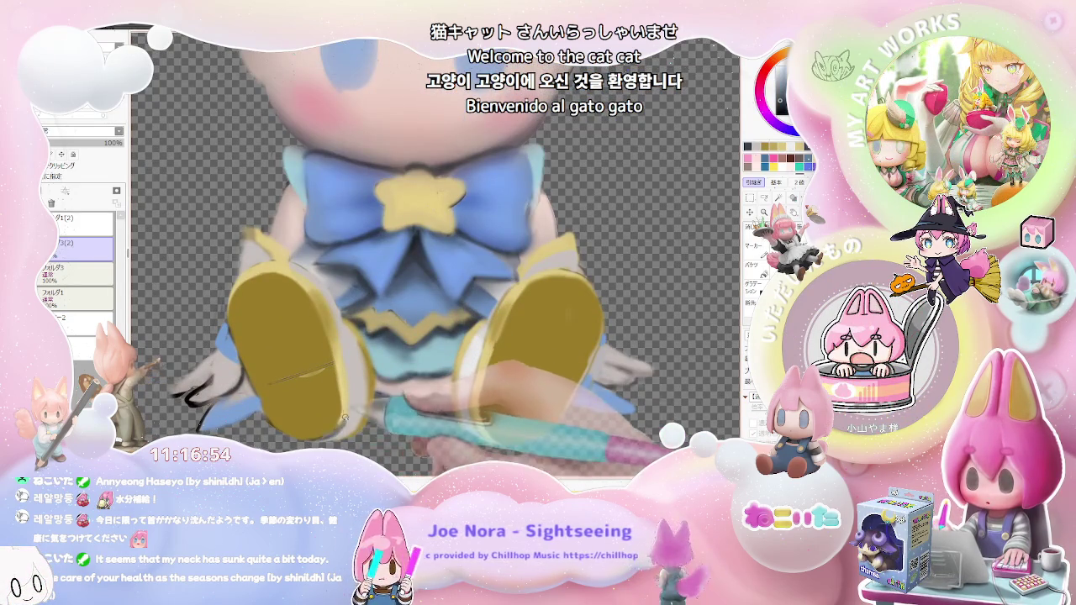
key(minus)
key(minus)
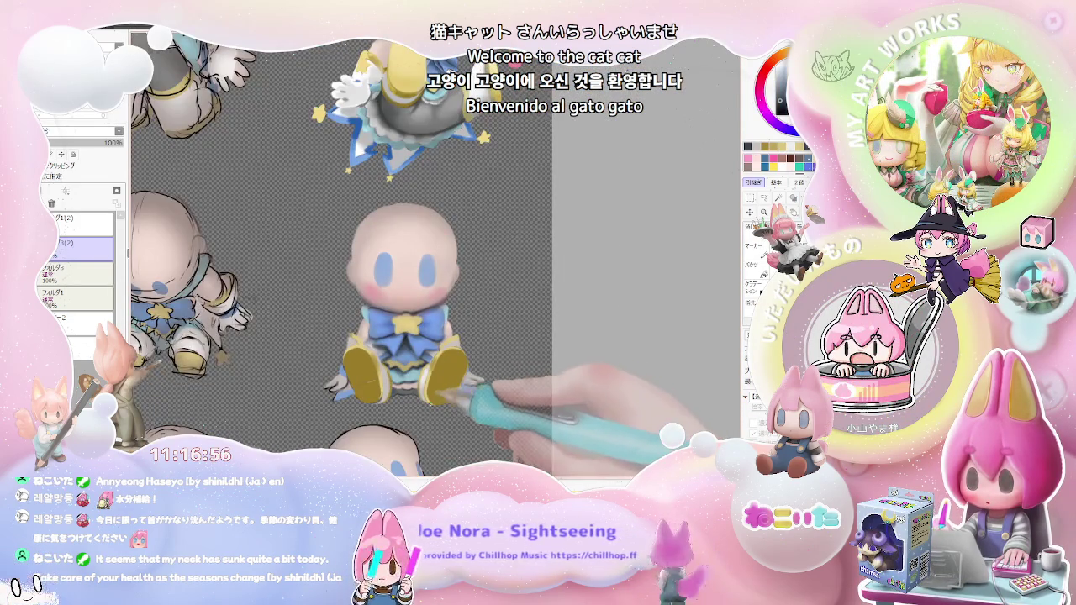
key(plus)
key(plus)
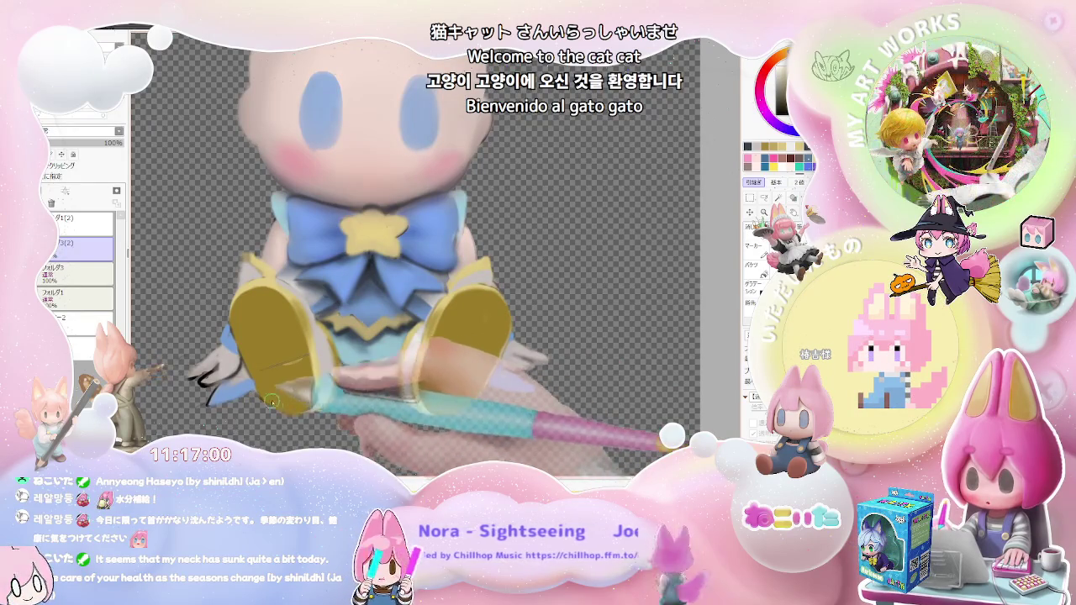
key(minus)
key(minus)
key(plus)
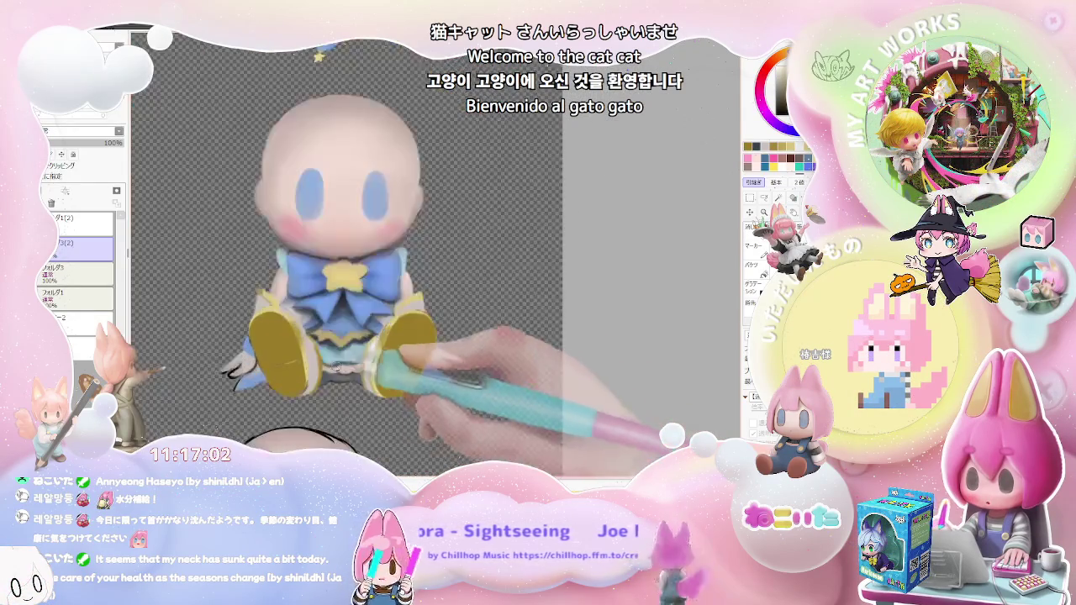
key(plus)
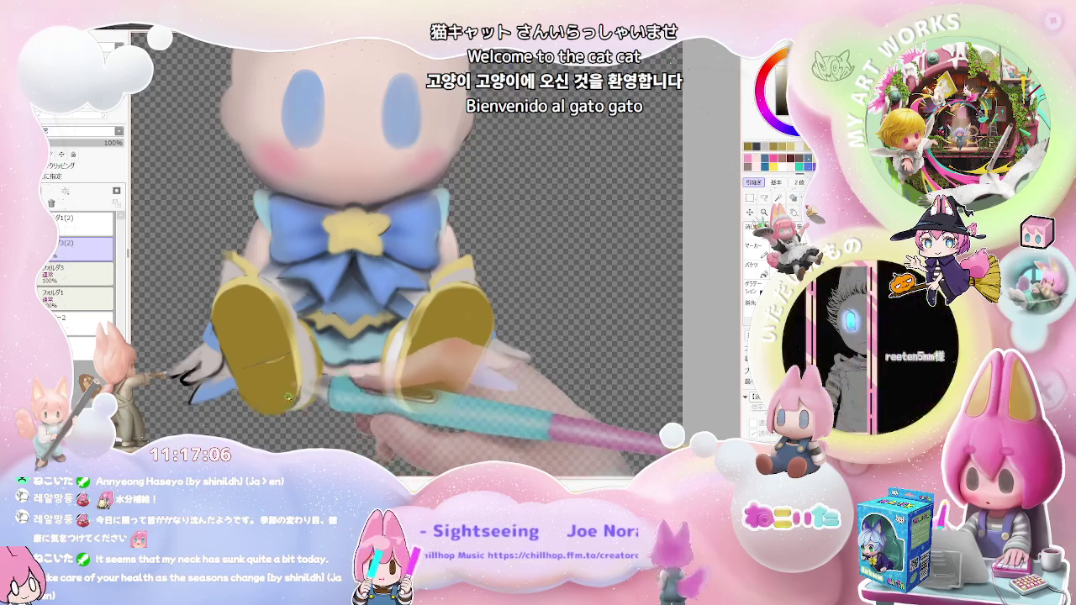
key(minus)
key(minus)
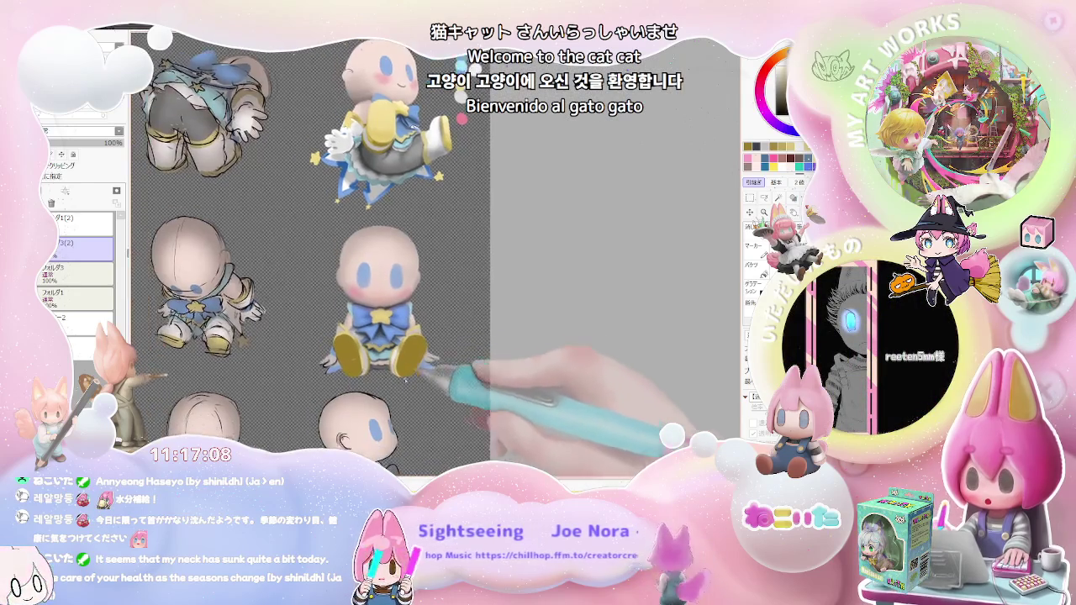
Keep smoothing the soles up close around the feet and bow, reviewing the full figure
key(plus)
key(plus)
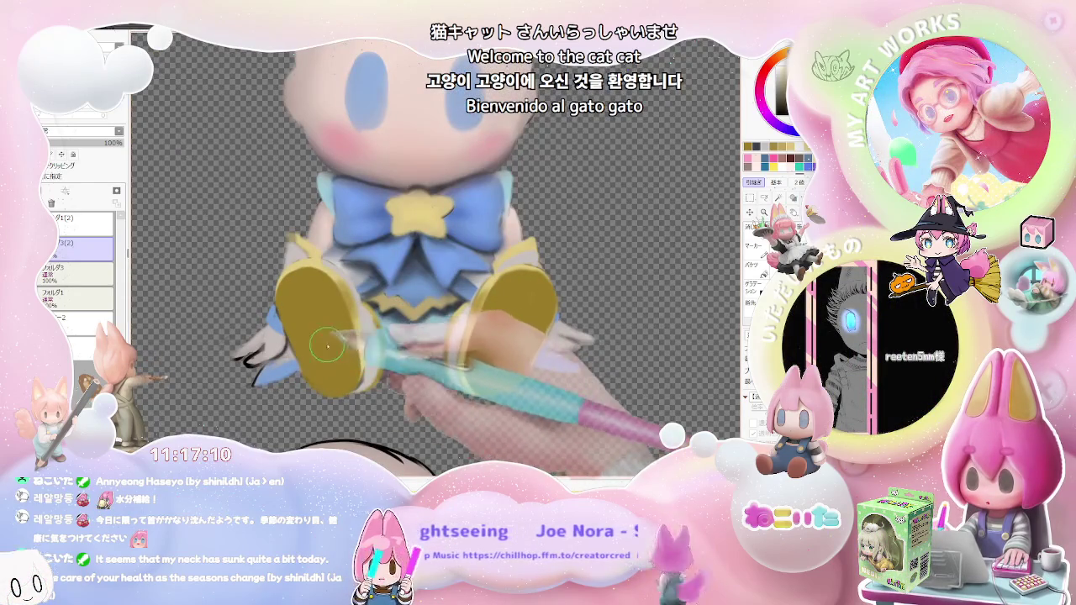
key(minus)
key(minus)
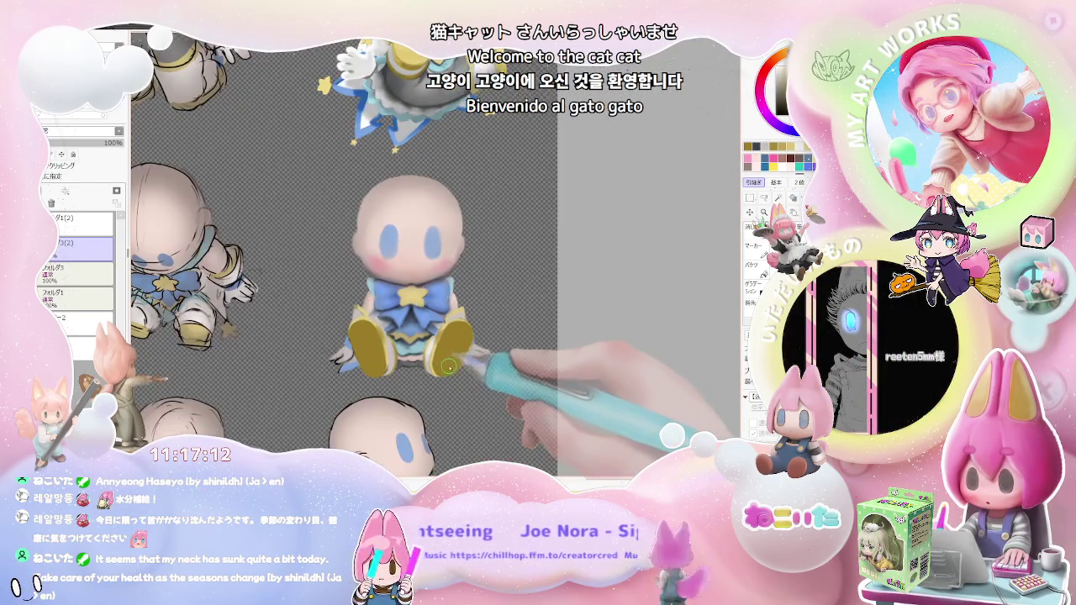
key(plus)
key(plus)
key(plus)
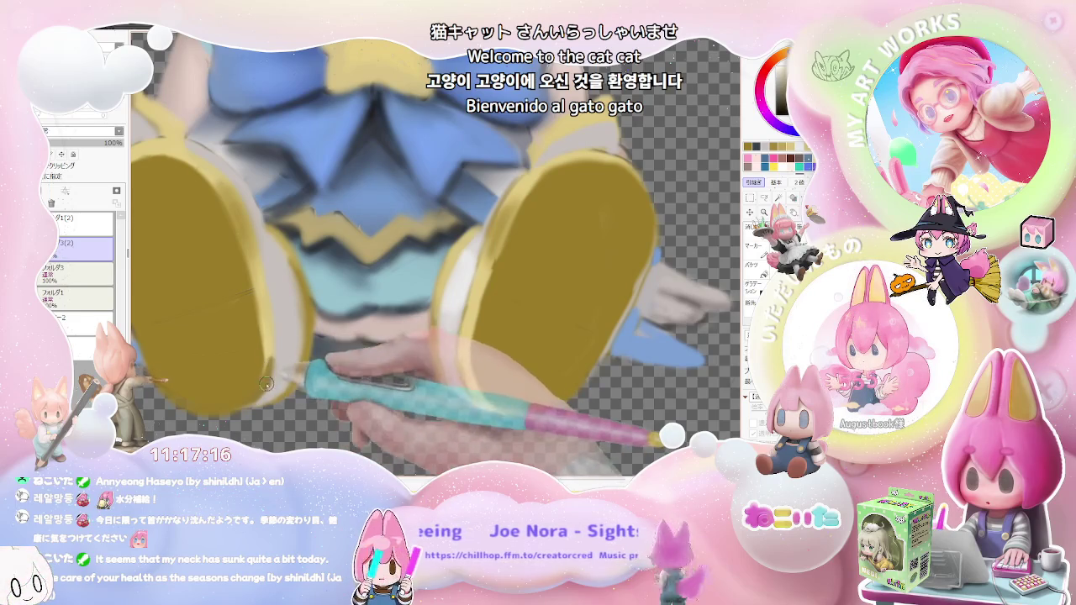
key(minus)
key(minus)
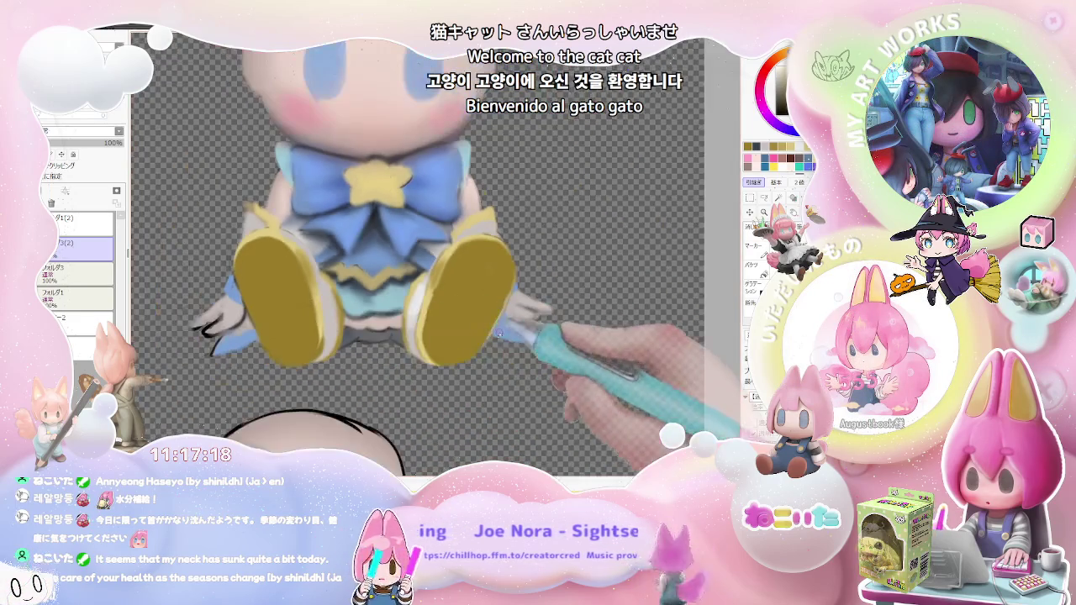
key(plus)
key(plus)
key(plus)
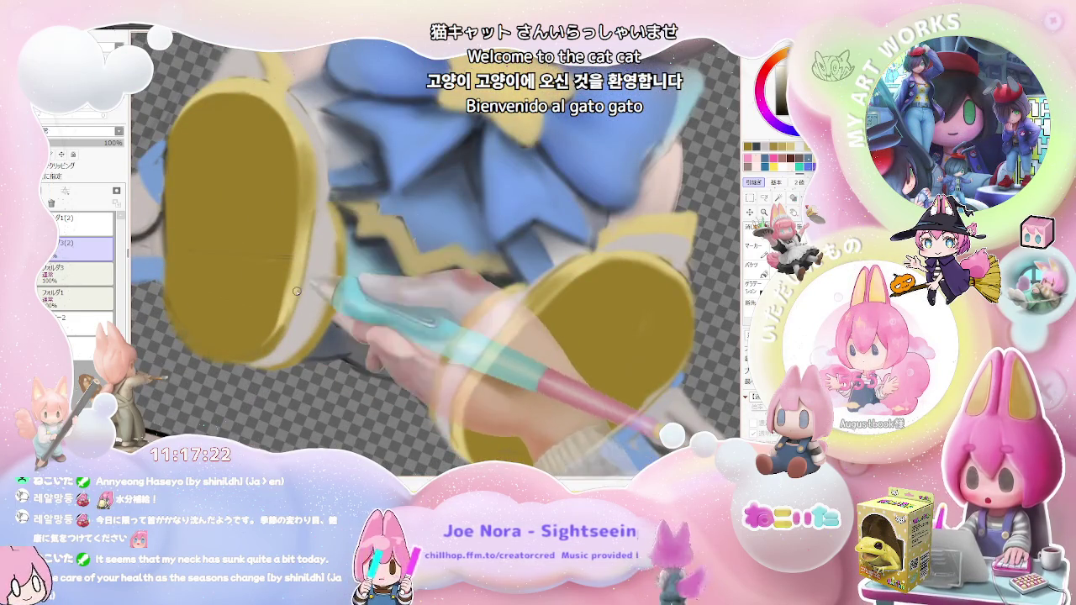
key(minus)
key(minus)
key(plus)
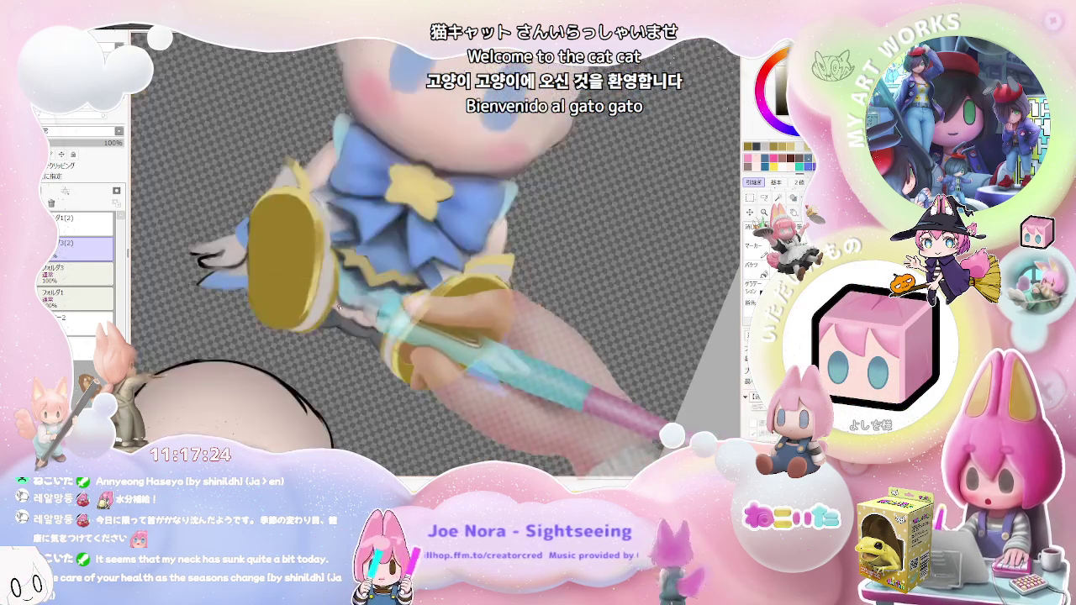
Enlarge the brush and clean up the edges of the shoe soles
key(plus)
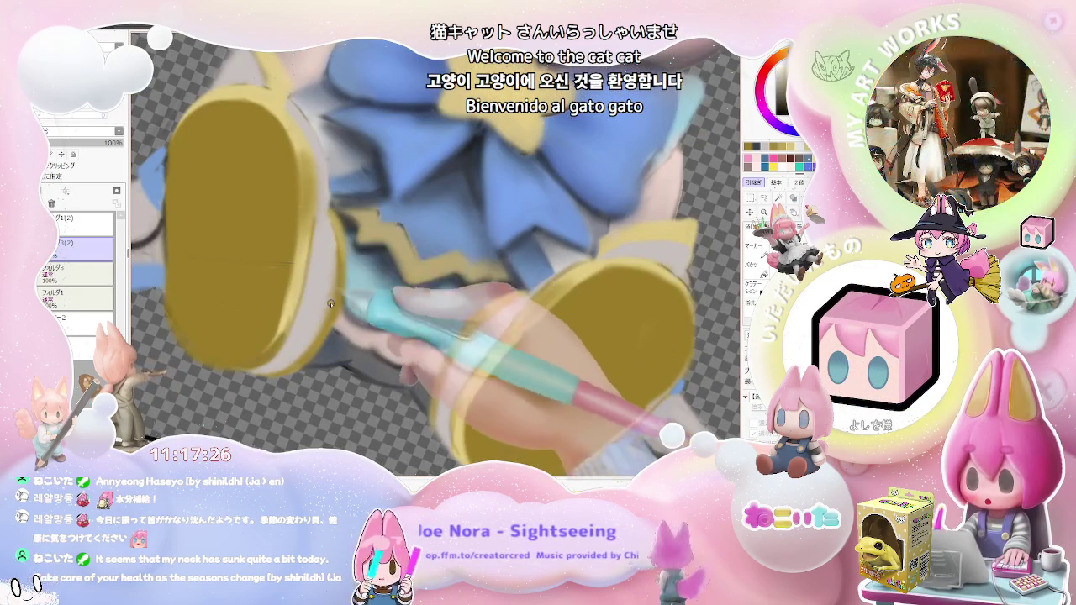
key(minus)
key(minus)
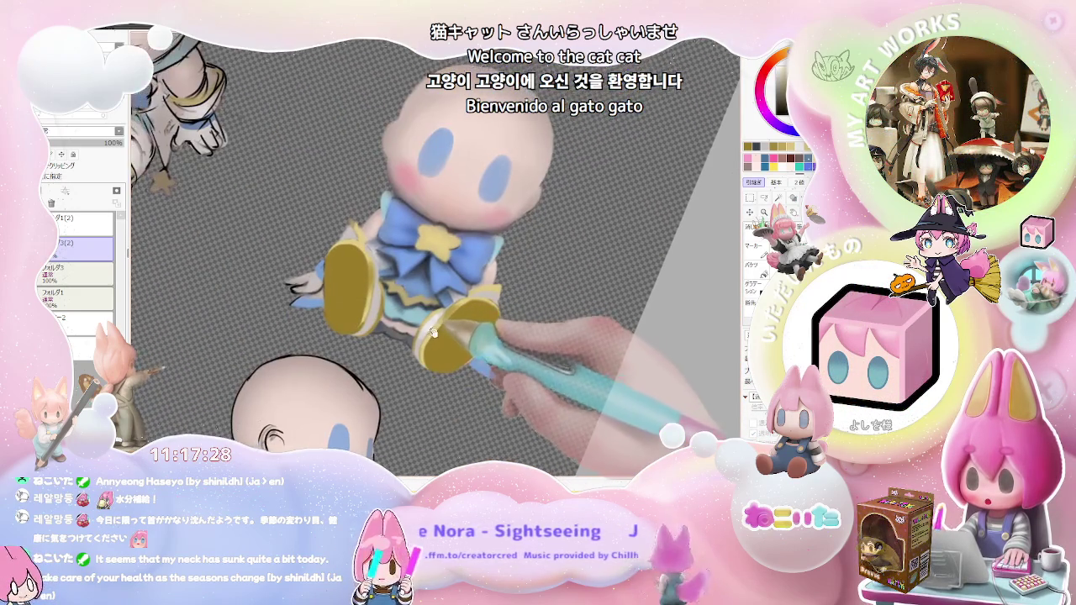
key(plus)
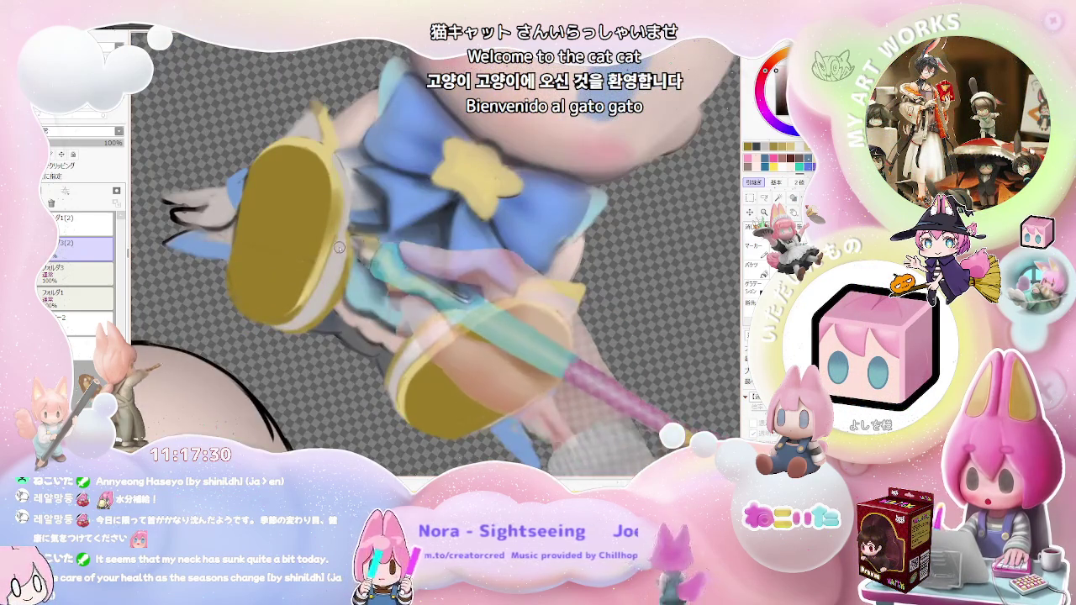
key(plus)
key(bracketright)
key(bracketright)
key(bracketright)
key(minus)
key(minus)
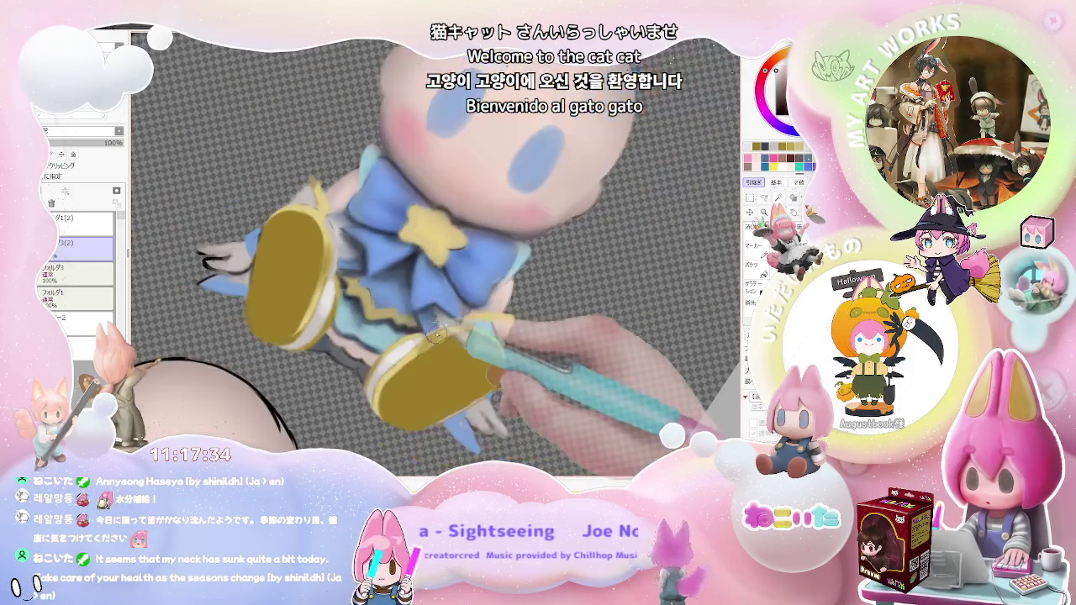
Straighten the view and extend the bright yellow rims around the soles' lower outer curves
key(Delete)
key(Delete)
key(Delete)
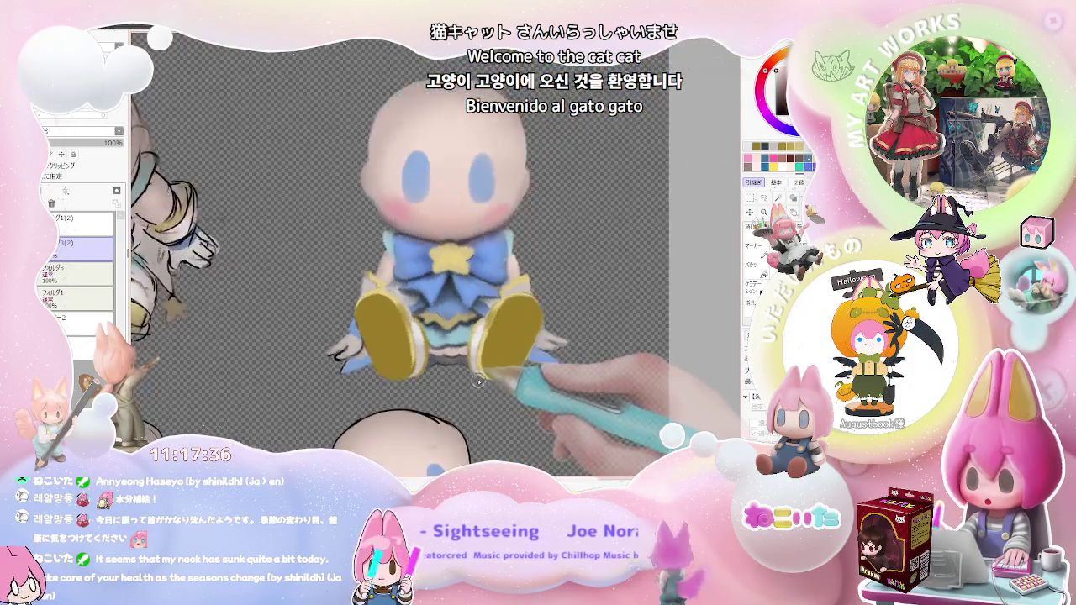
key(plus)
key(plus)
key(plus)
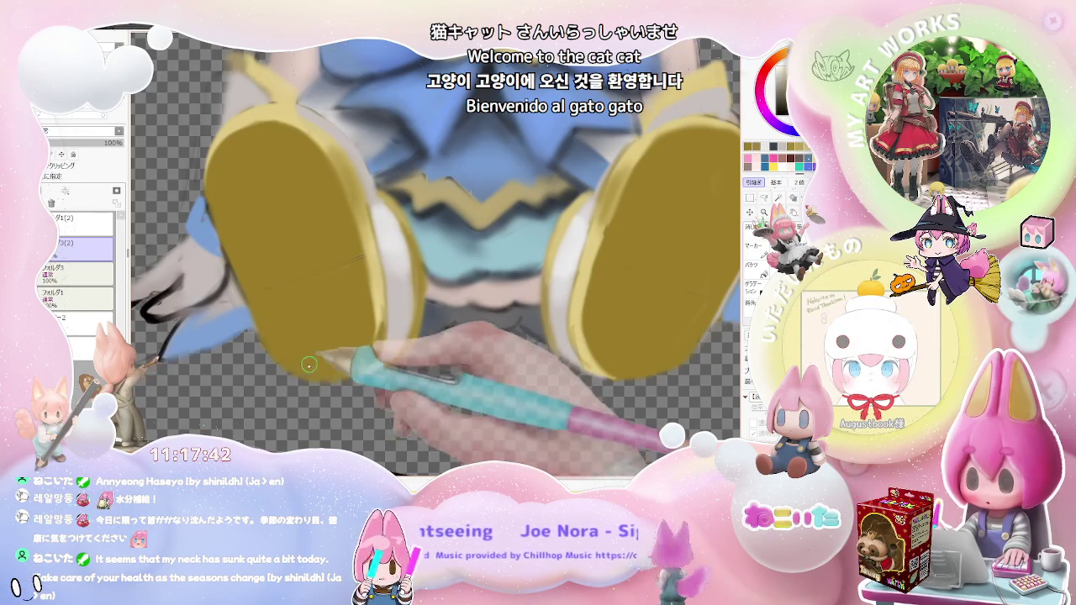
key(minus)
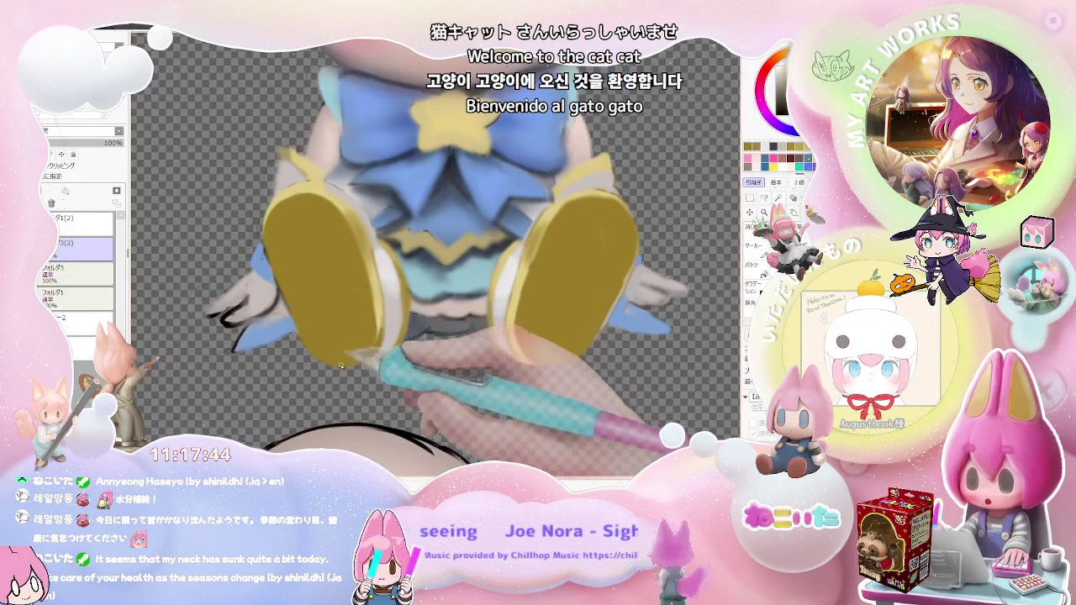
key(minus)
key(minus)
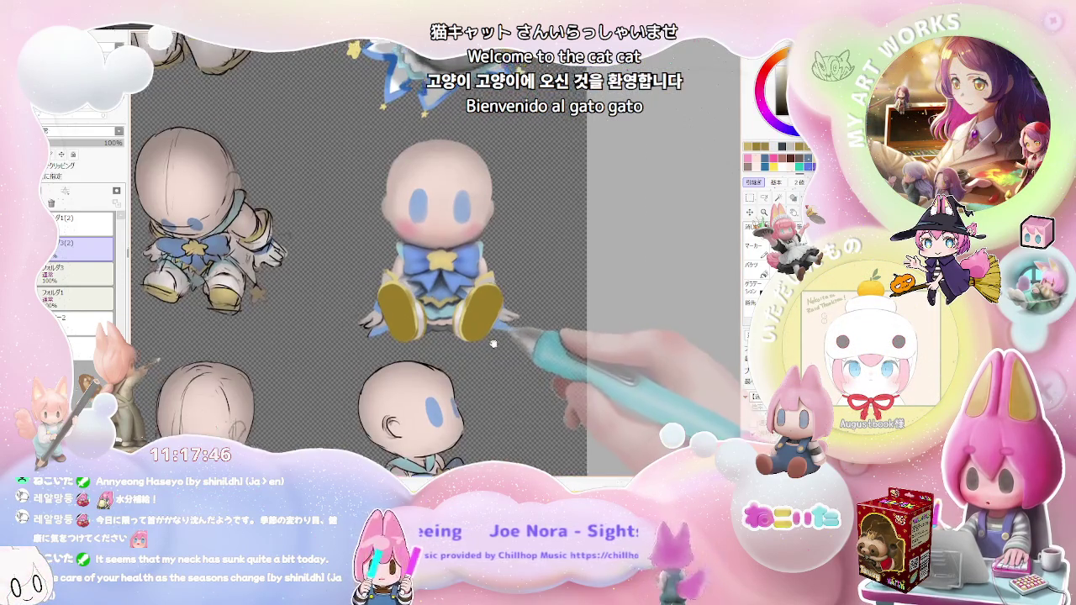
key(plus)
key(plus)
key(plus)
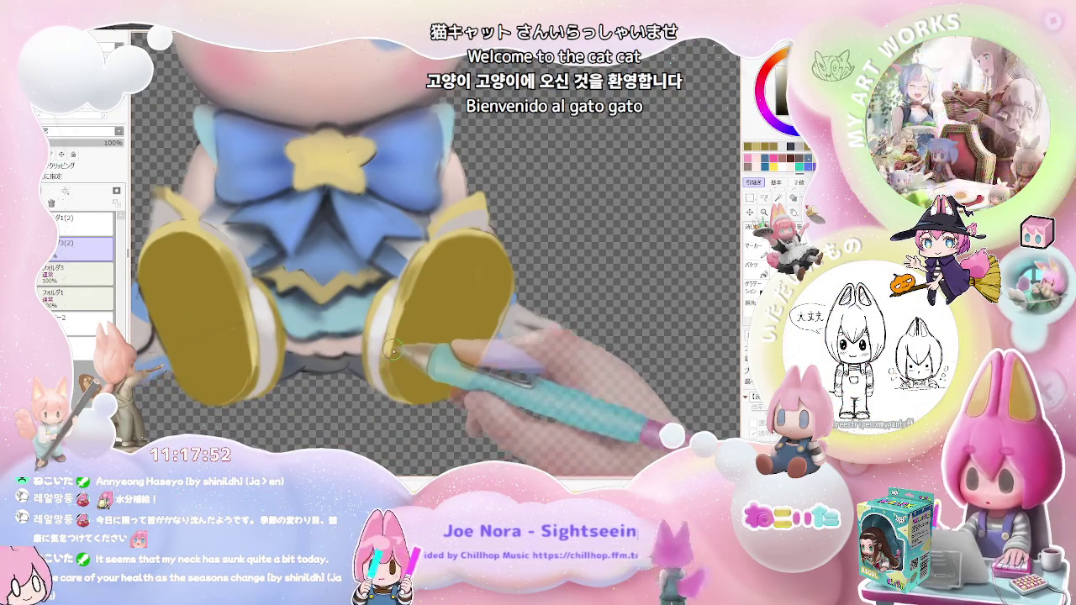
key(minus)
key(minus)
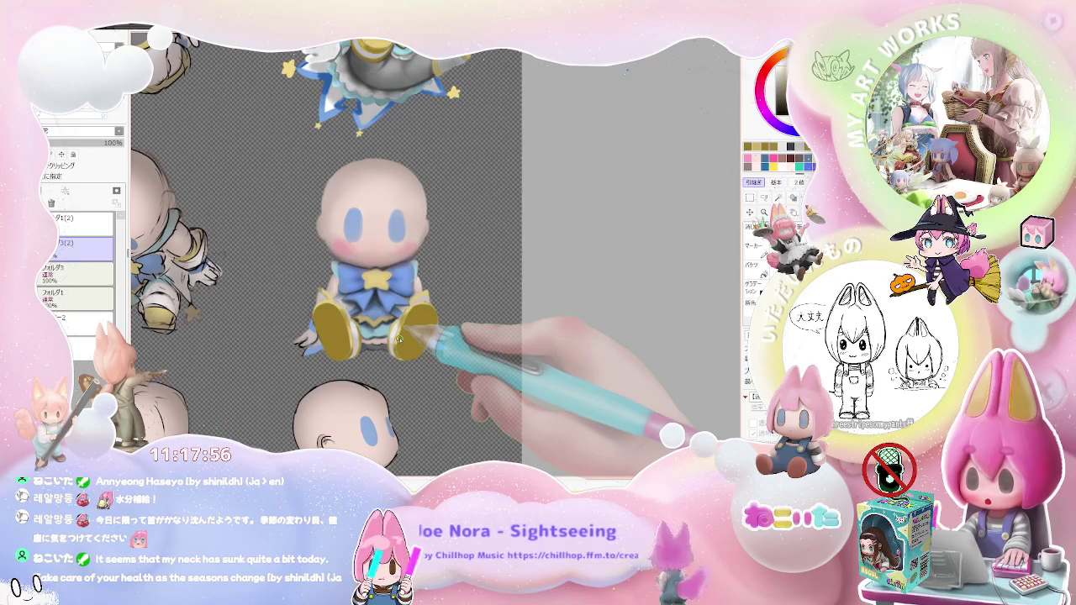
Zoom between the bow and star close-up and the whole front figure to review it
scroll(399, 338, up, 2)
scroll(403, 327, up, 2)
scroll(420, 277, up, 1)
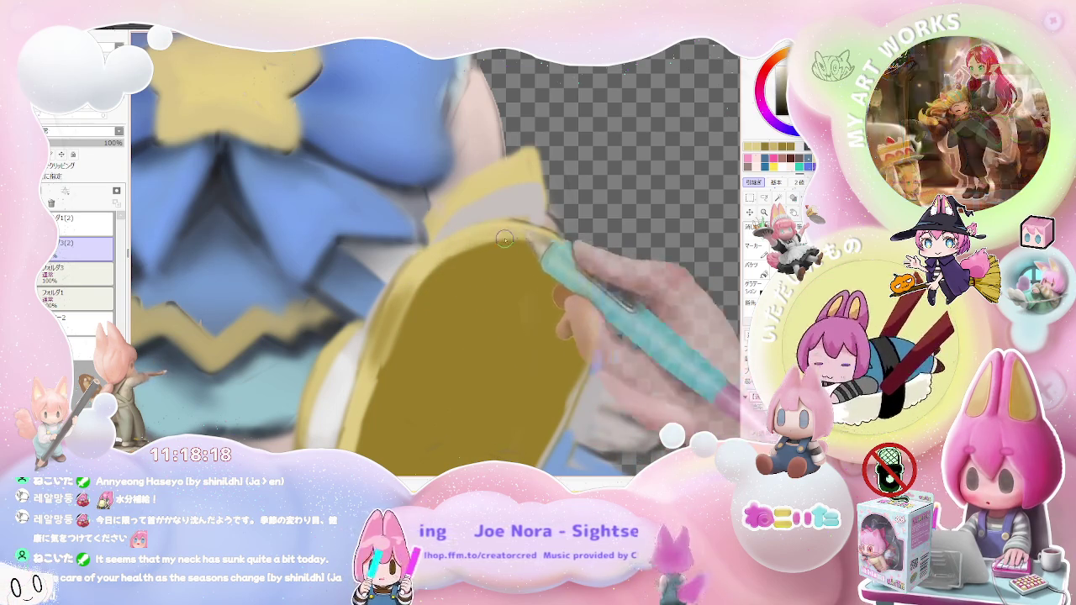
key(ctrl+minus)
key(ctrl+plus)
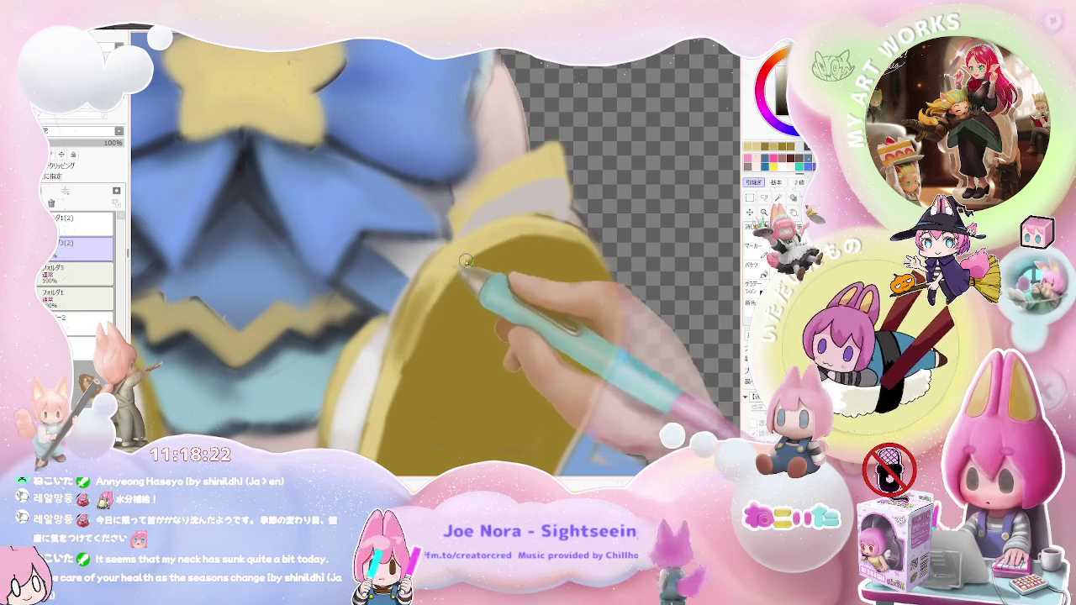
key(ctrl+minus)
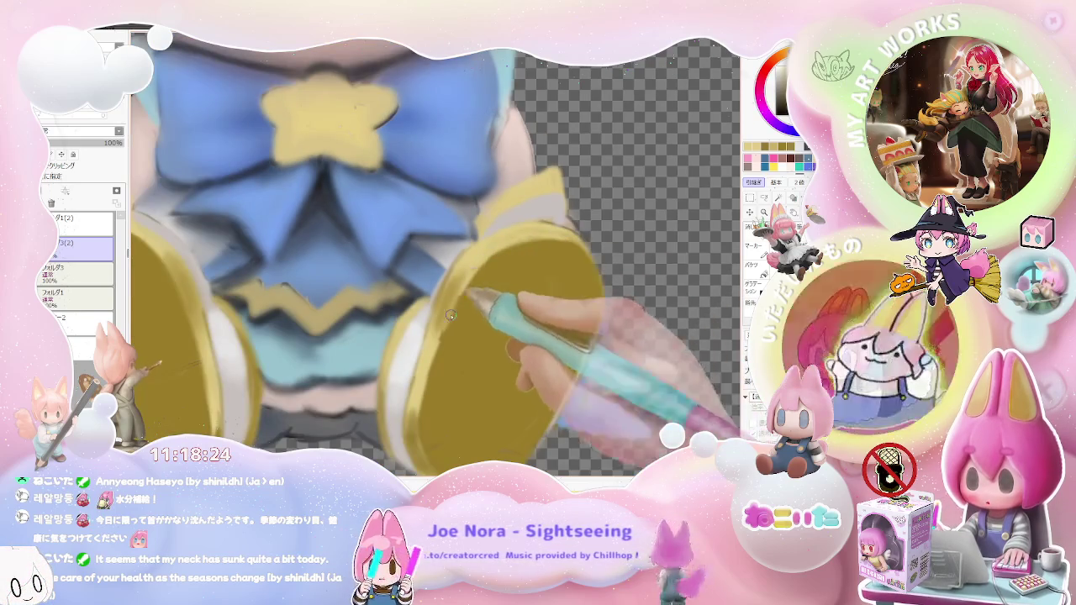
key(ctrl+minus)
key(ctrl+plus)
key(ctrl+plus)
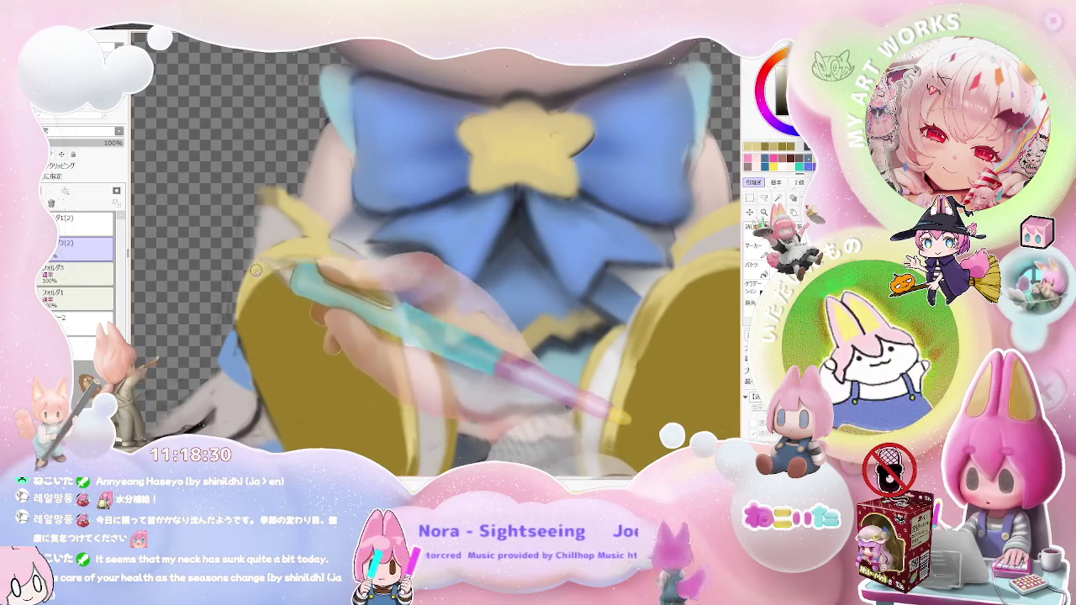
key(ctrl+minus)
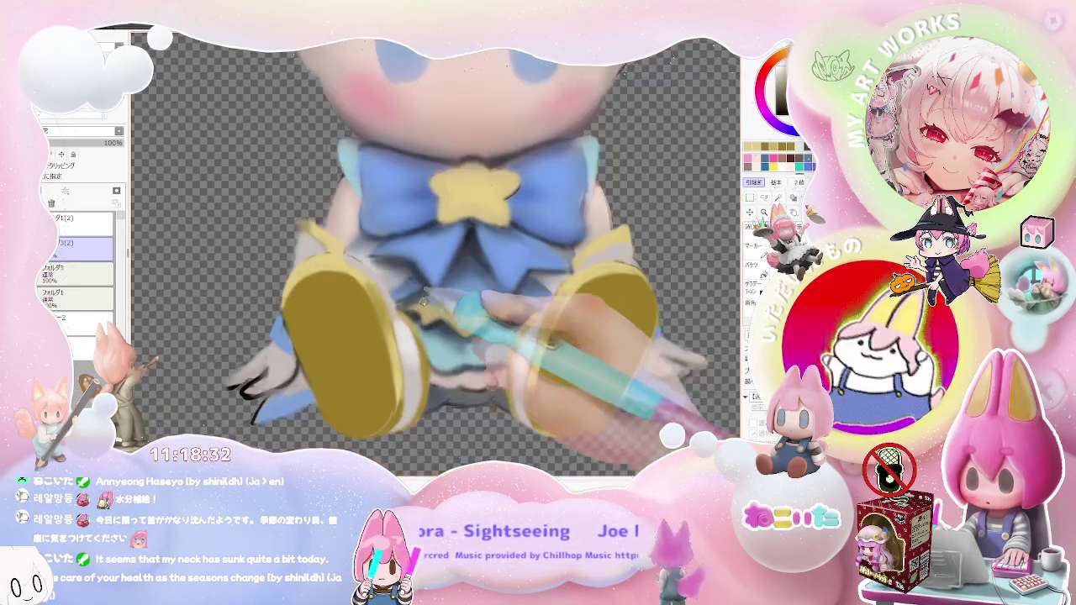
key(ctrl+minus)
Mirror the view to check balance, then tilt the canvas toward the right shoe
key(h)
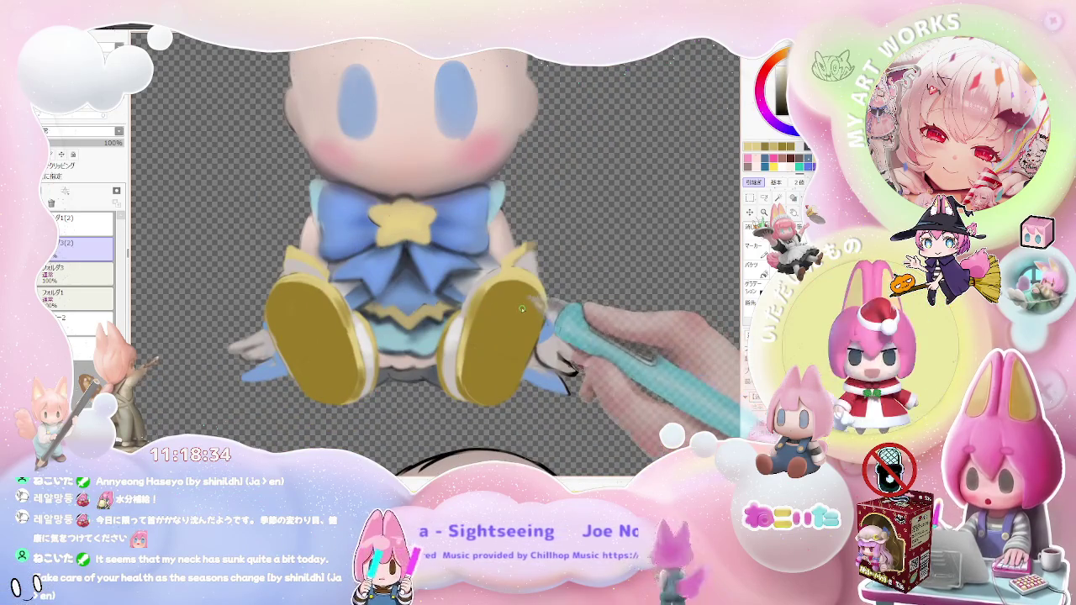
scroll(533, 298, up, 1)
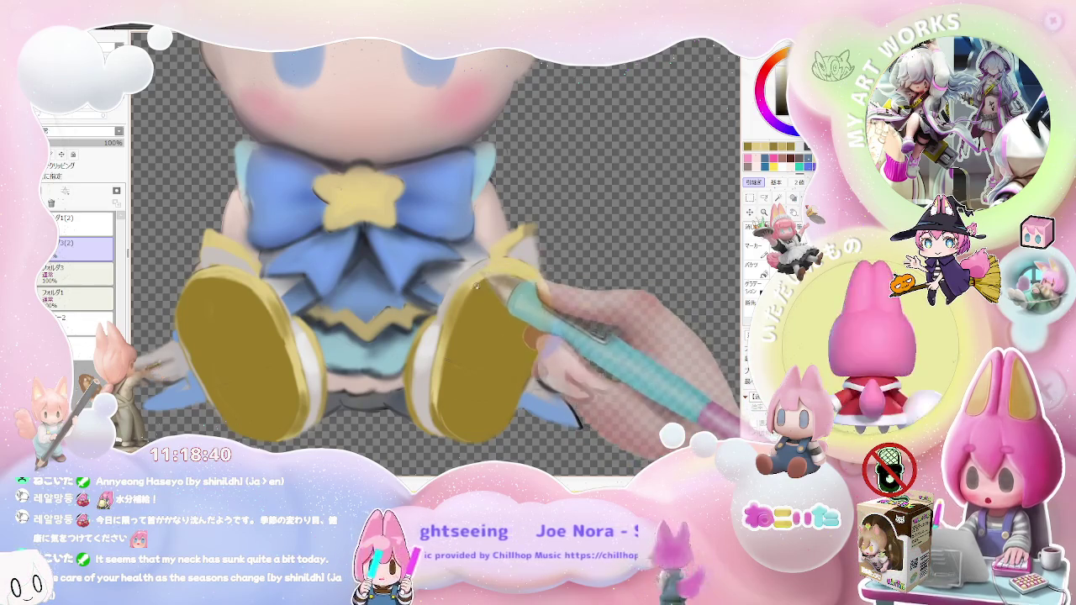
scroll(478, 286, up, 1)
scroll(504, 271, down, 1)
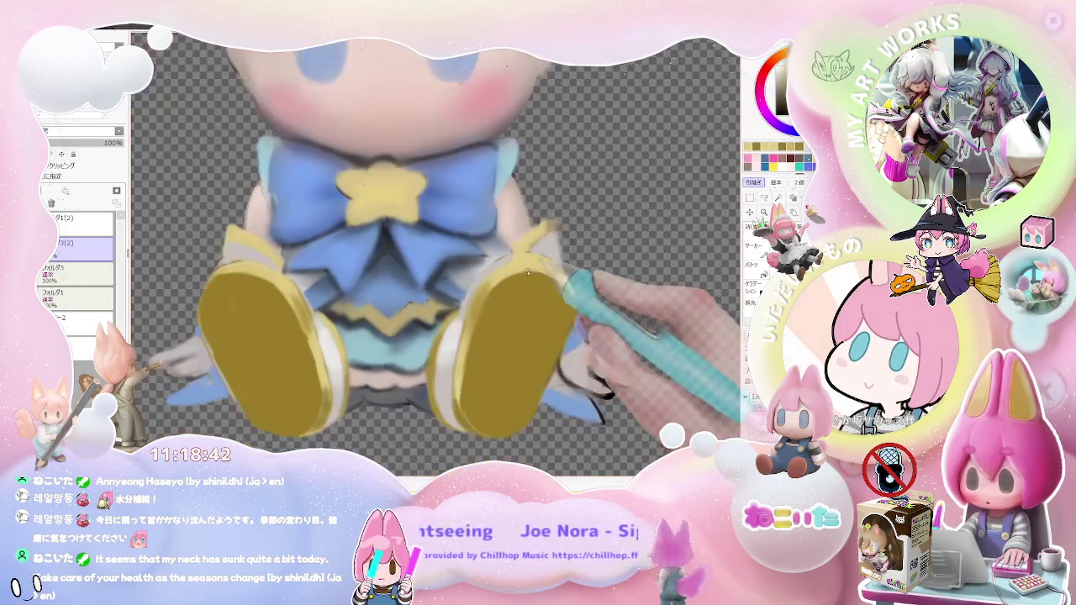
scroll(517, 277, down, 1)
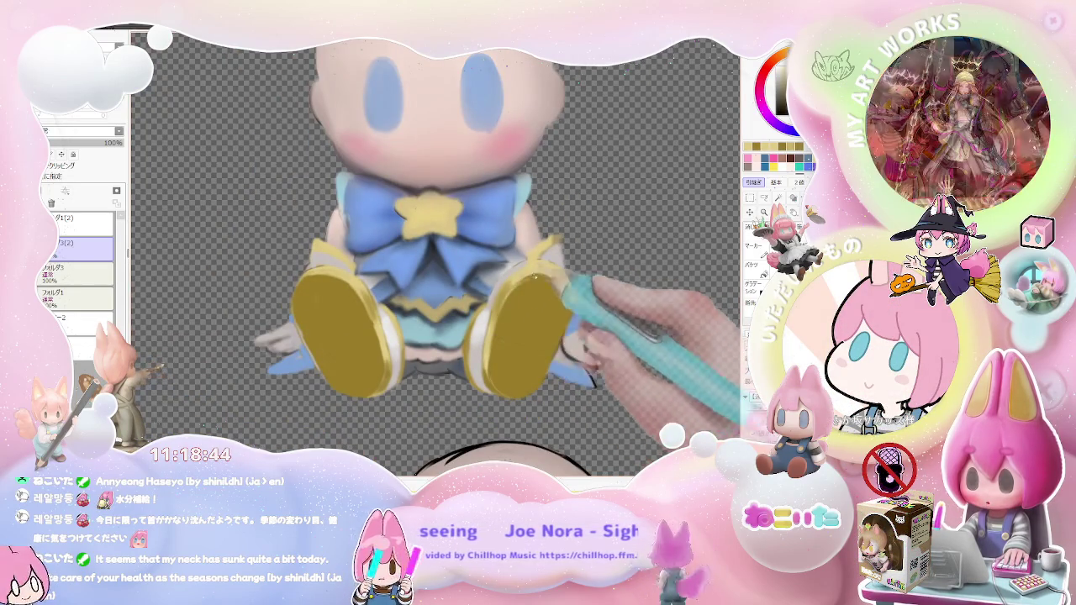
scroll(540, 273, down, 1)
scroll(539, 273, down, 1)
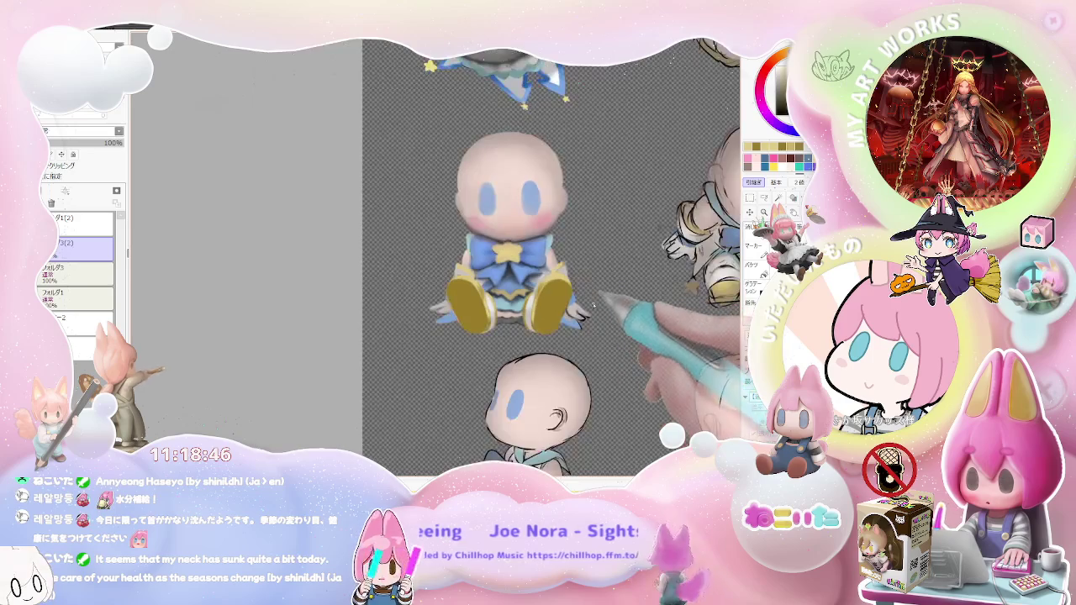
key(End)
key(End)
scroll(555, 375, up, 3)
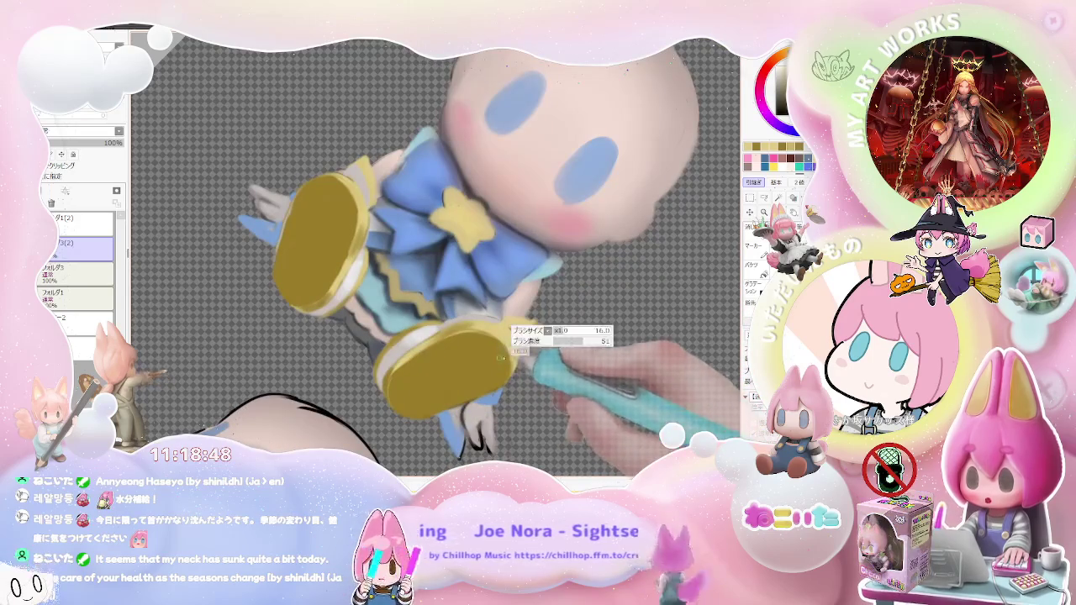
scroll(508, 359, up, 1)
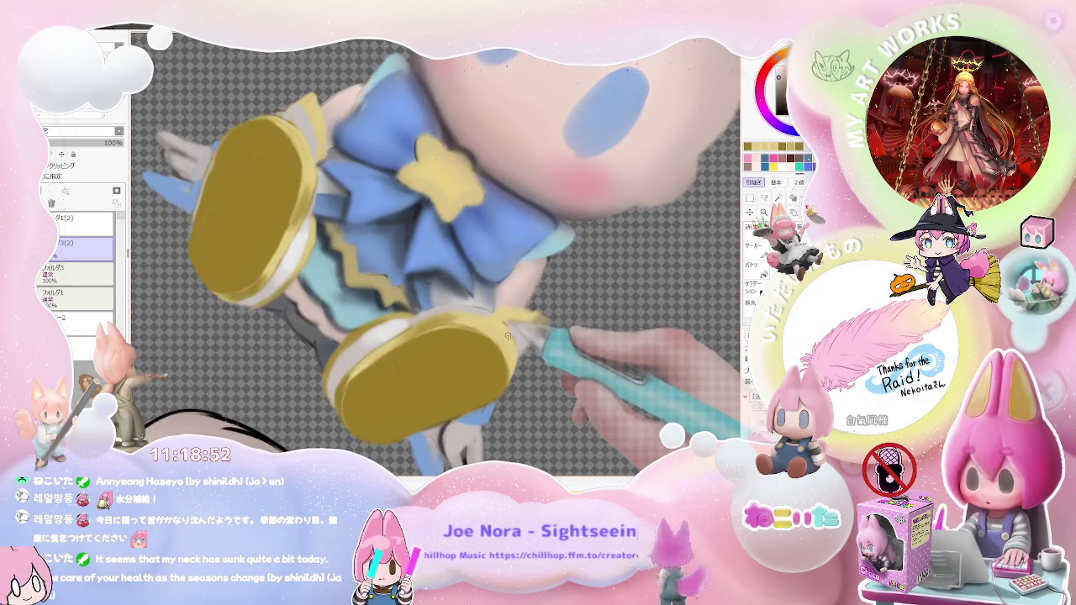
key(Delete)
key(Delete)
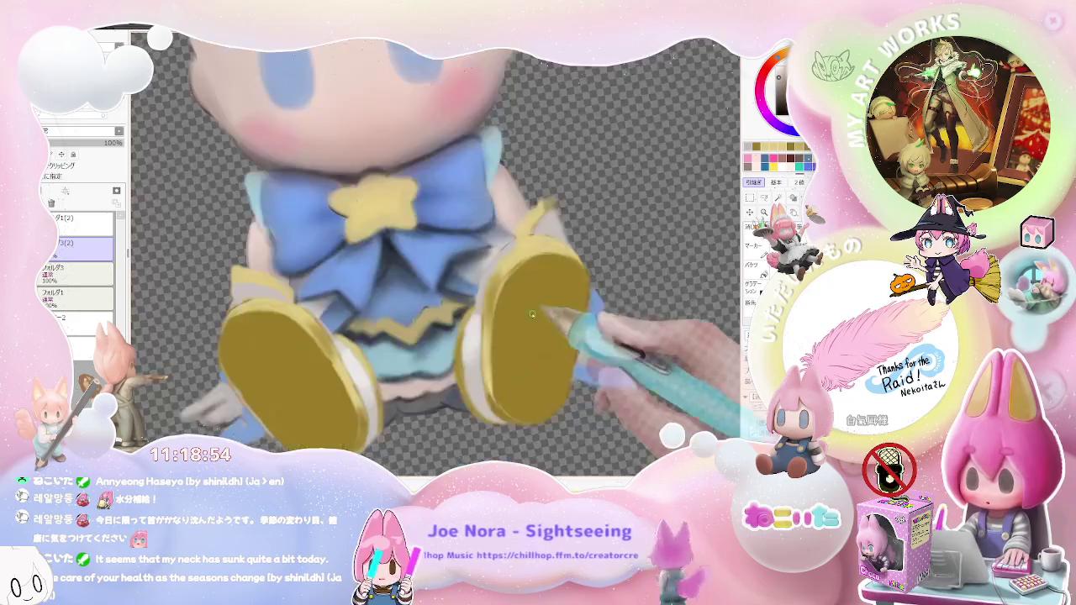
scroll(487, 283, up, 1)
drag(488, 271, 419, 341)
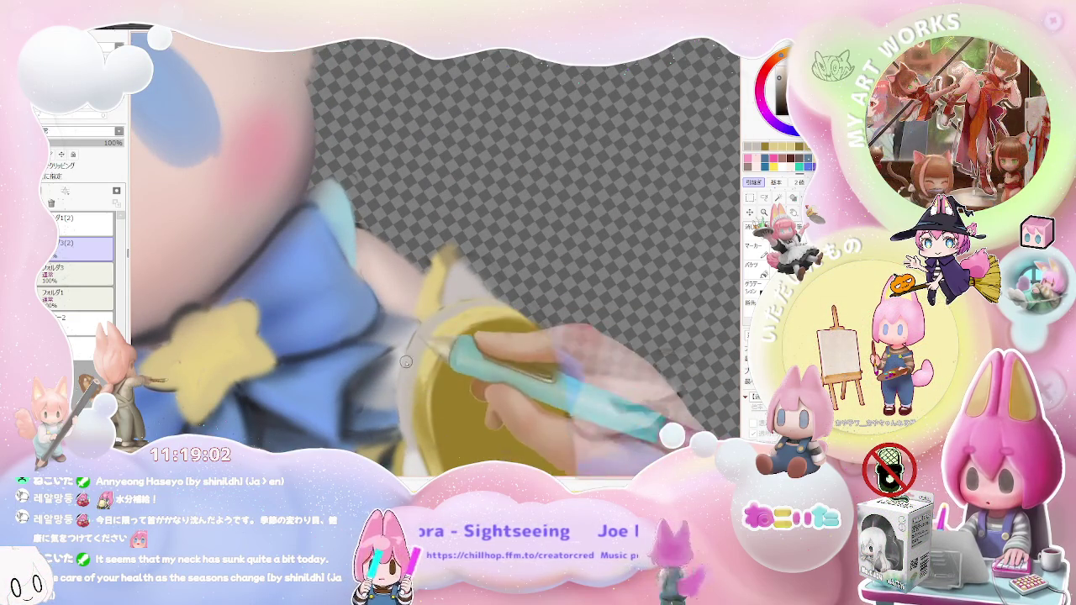
Paint shading on the front figure's yellow shoe soles
scroll(485, 304, down, 2)
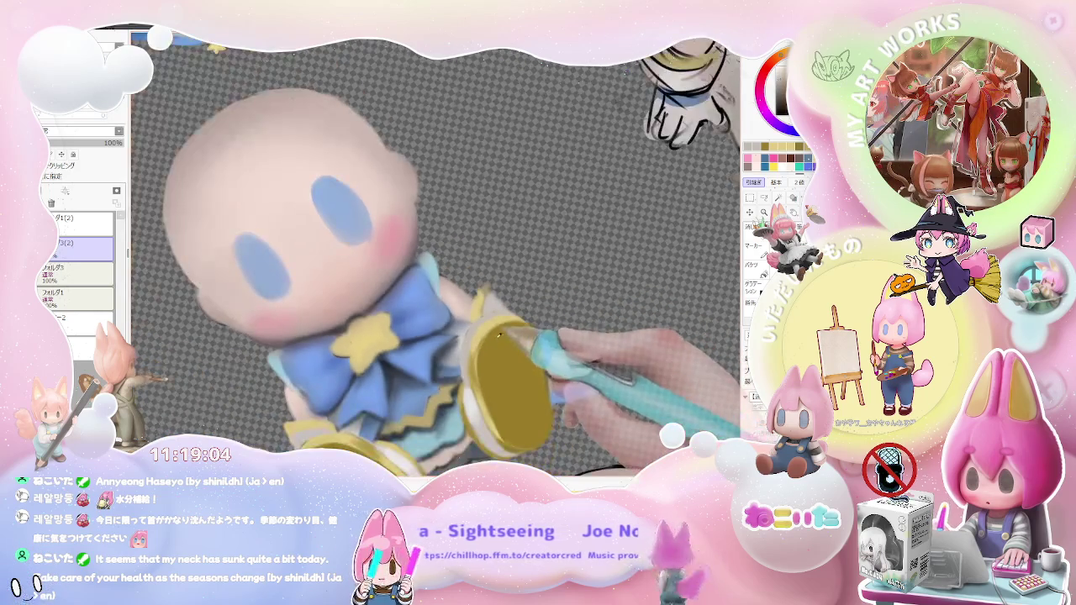
scroll(470, 403, up, 2)
scroll(471, 337, up, 2)
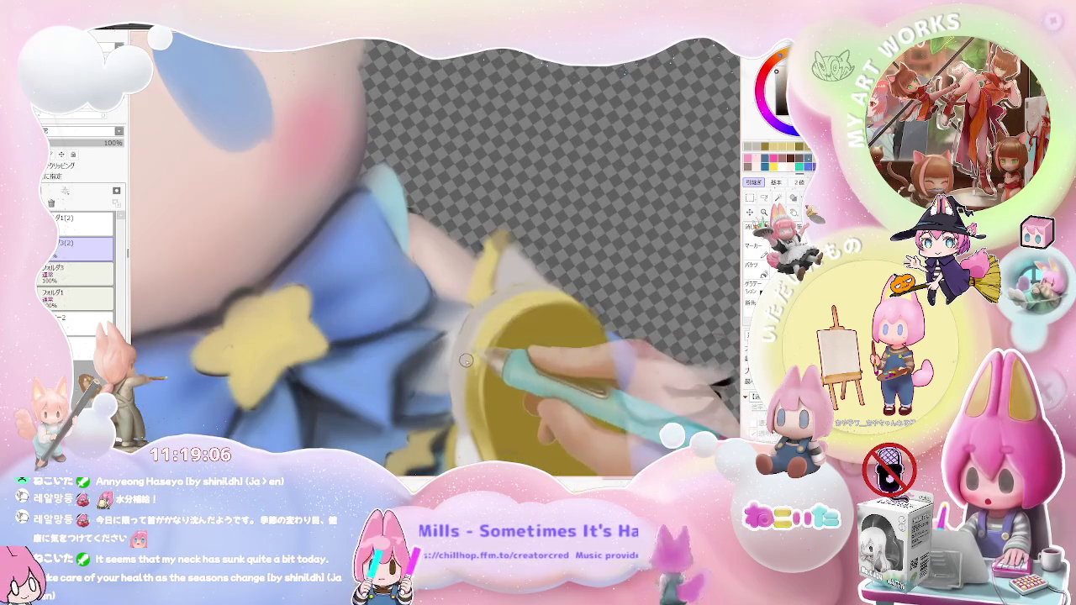
scroll(490, 319, down, 2)
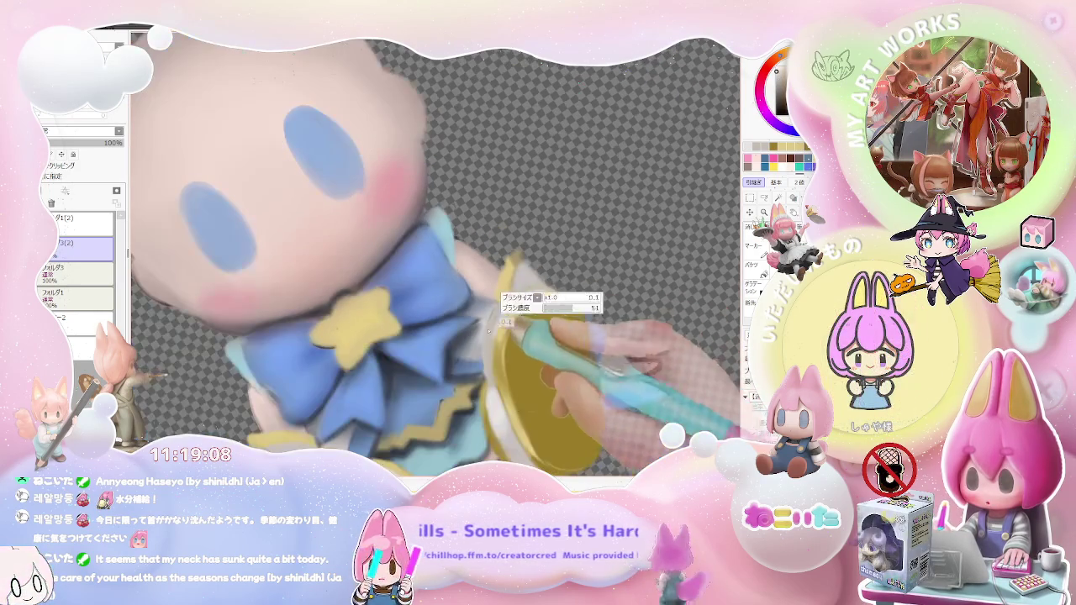
scroll(492, 343, down, 2)
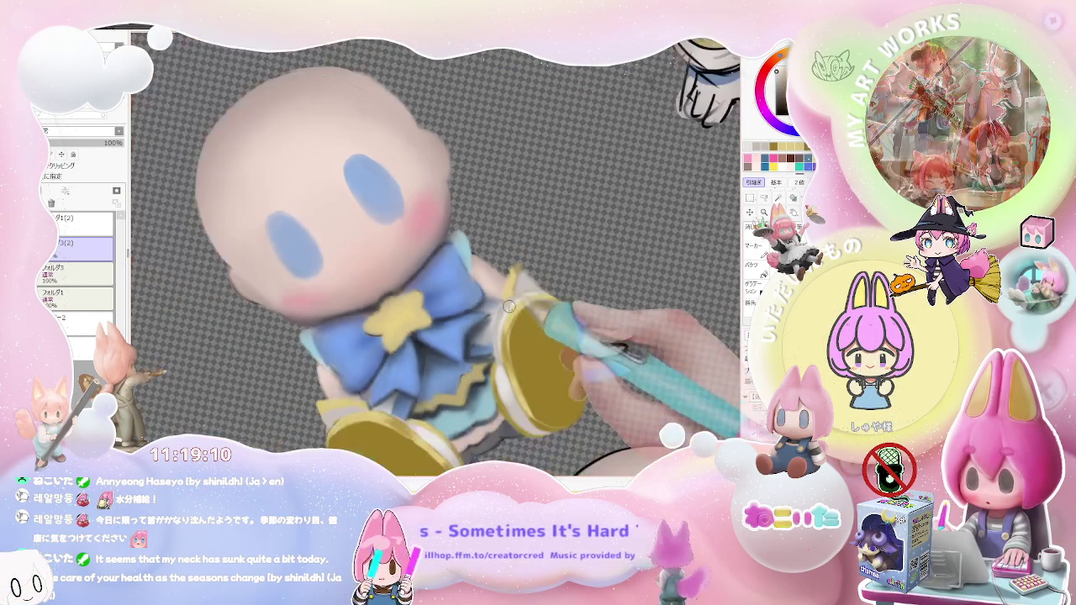
scroll(605, 327, down, 2)
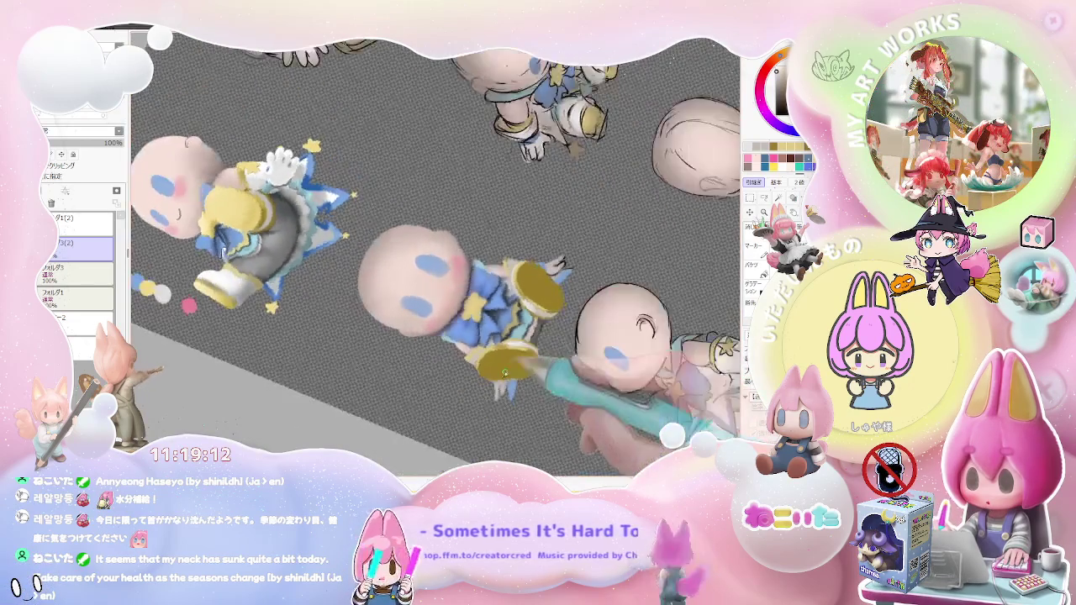
scroll(378, 361, up, 2)
scroll(457, 354, up, 2)
scroll(456, 353, up, 2)
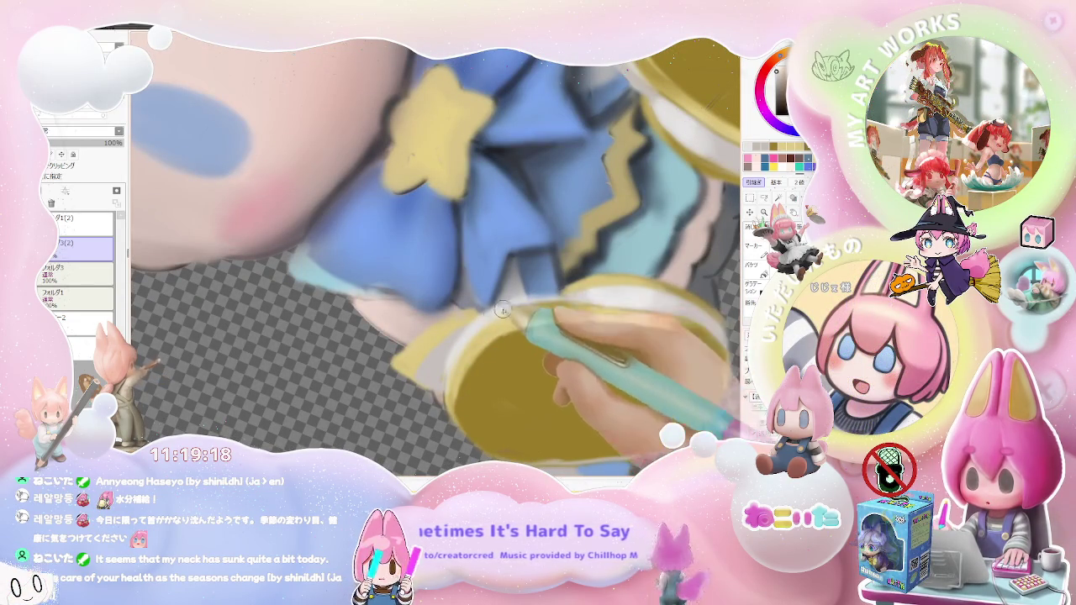
Clean up the white rims on the shoe soles and restore the upright view
scroll(500, 319, down, 1)
scroll(498, 336, down, 1)
scroll(493, 361, down, 1)
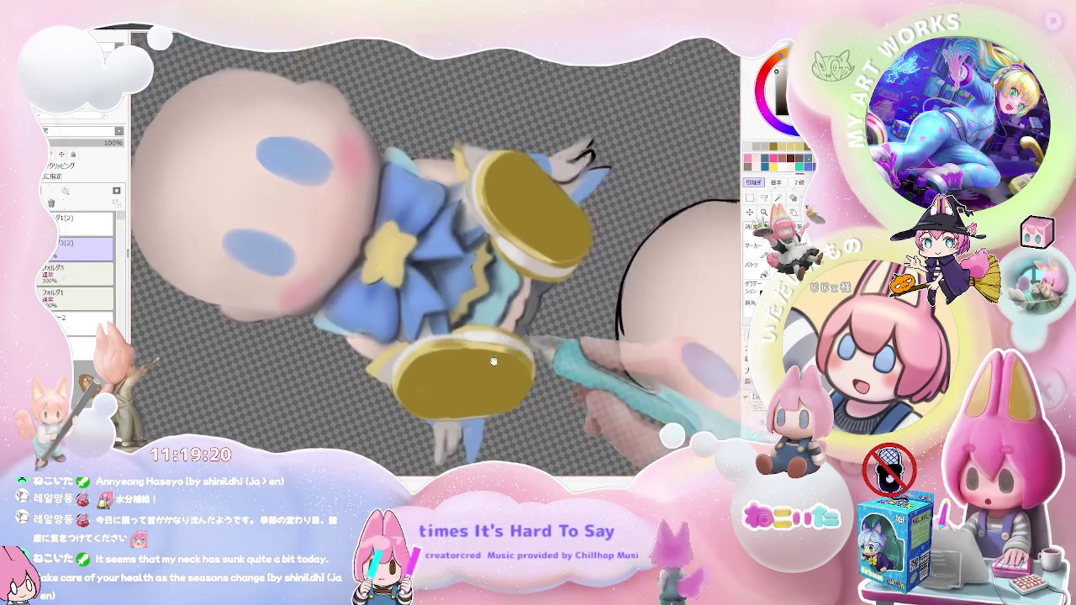
scroll(493, 361, up, 1)
scroll(488, 363, up, 1)
scroll(470, 368, up, 1)
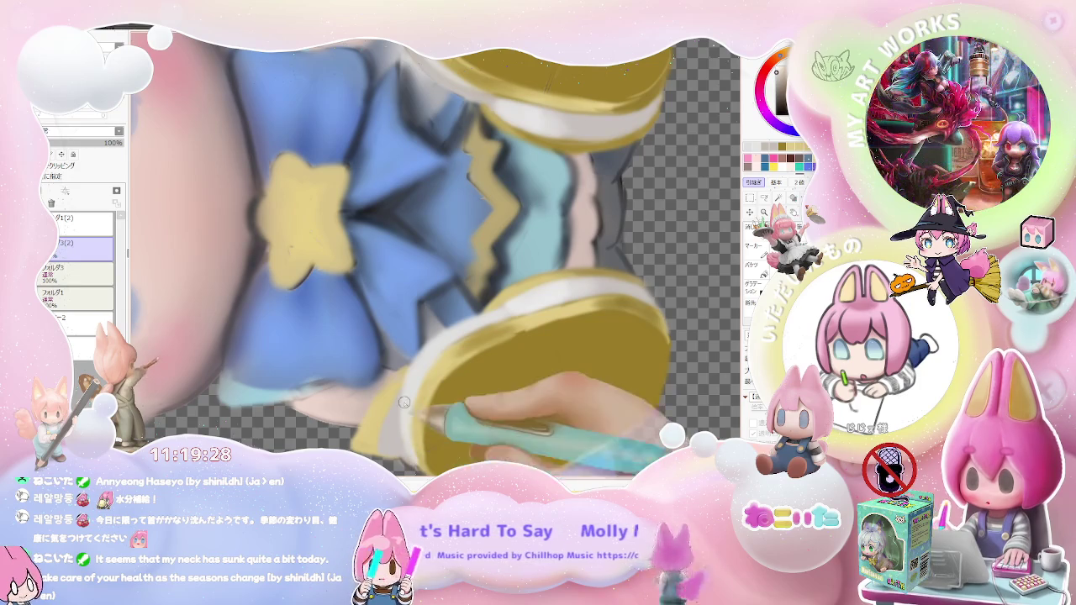
scroll(504, 311, down, 3)
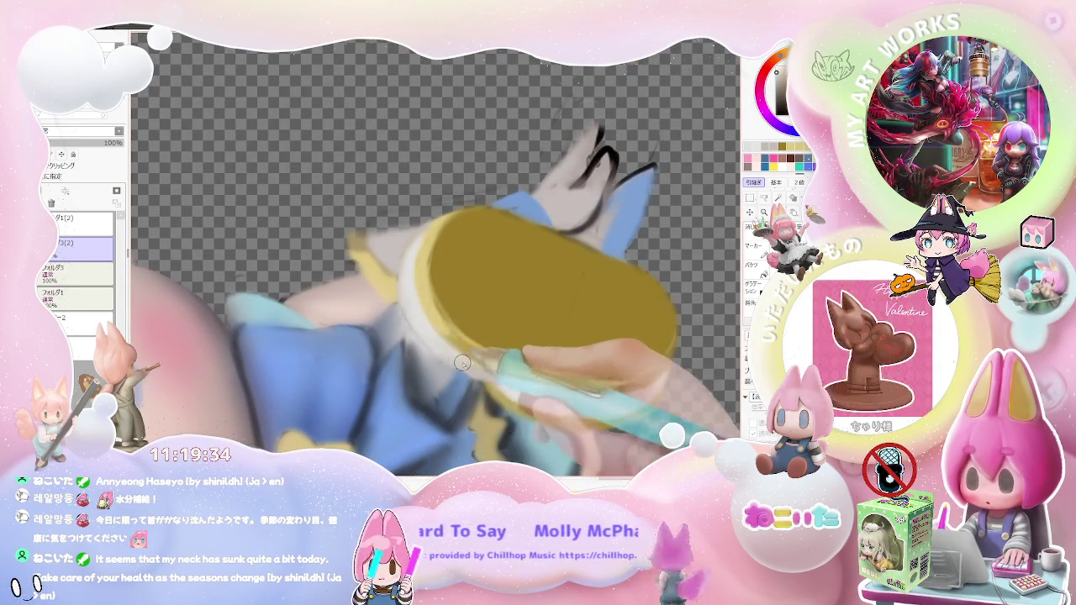
scroll(504, 353, down, 2)
scroll(517, 367, down, 2)
drag(437, 252, 374, 339)
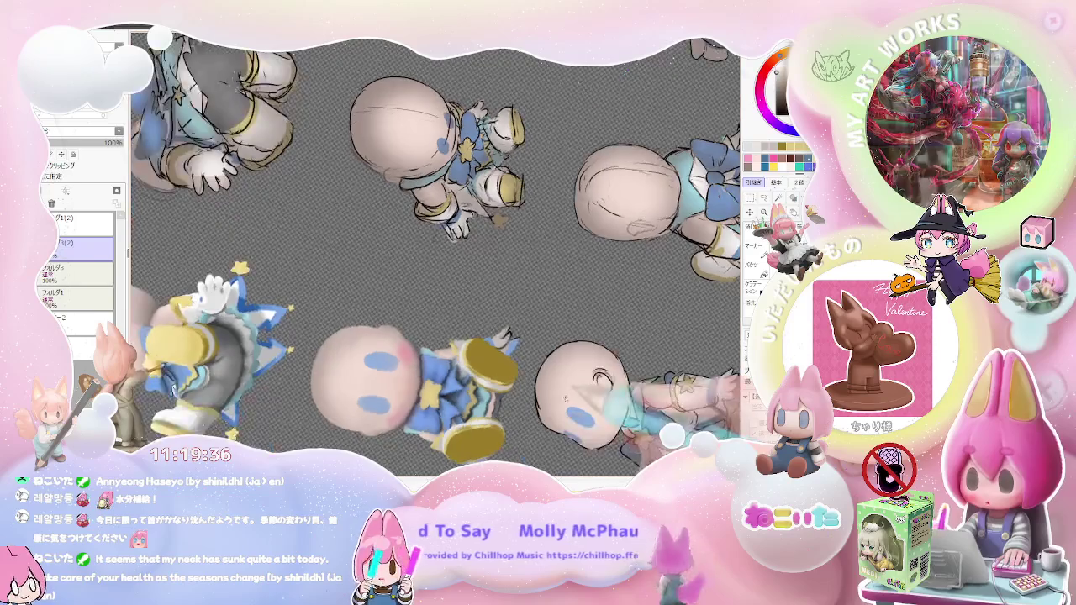
Turn the canvas view so the seated figure lies sideways for easier shoe strokes
scroll(374, 338, up, 2)
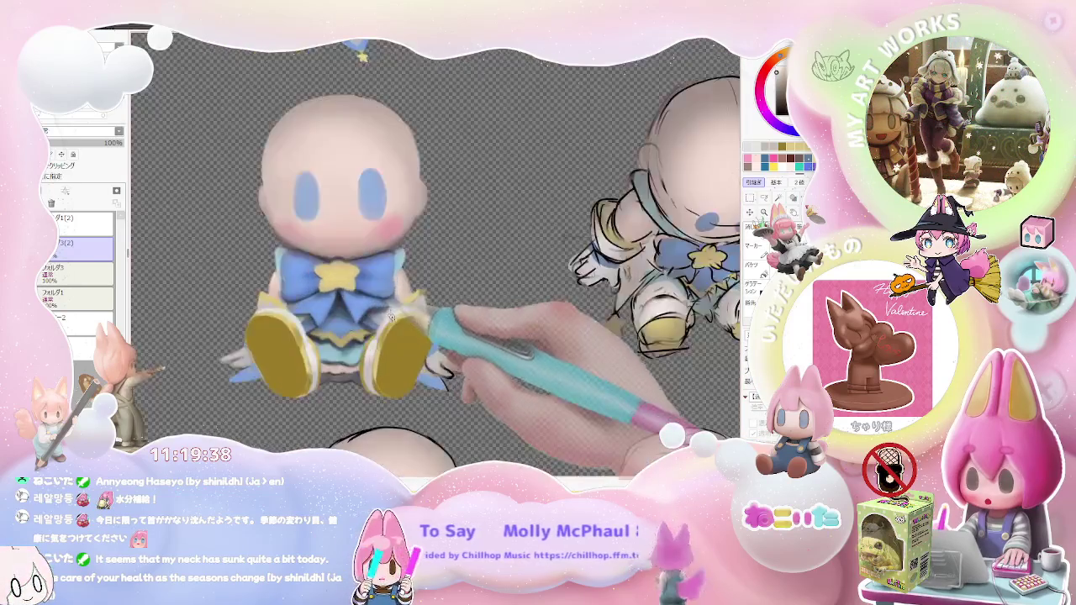
scroll(374, 339, up, 2)
scroll(374, 339, up, 2)
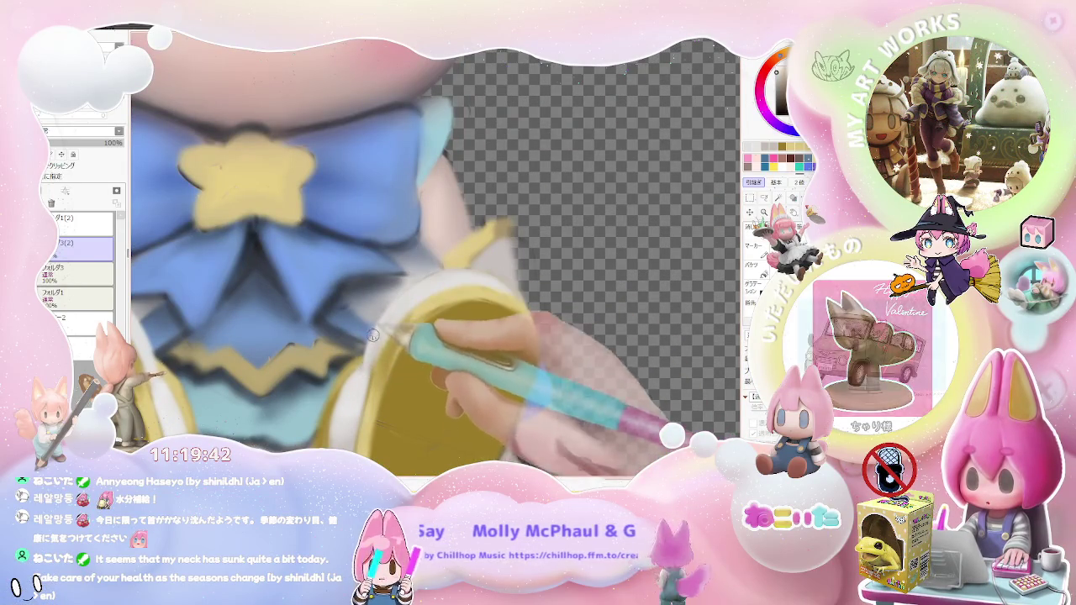
scroll(389, 320, down, 2)
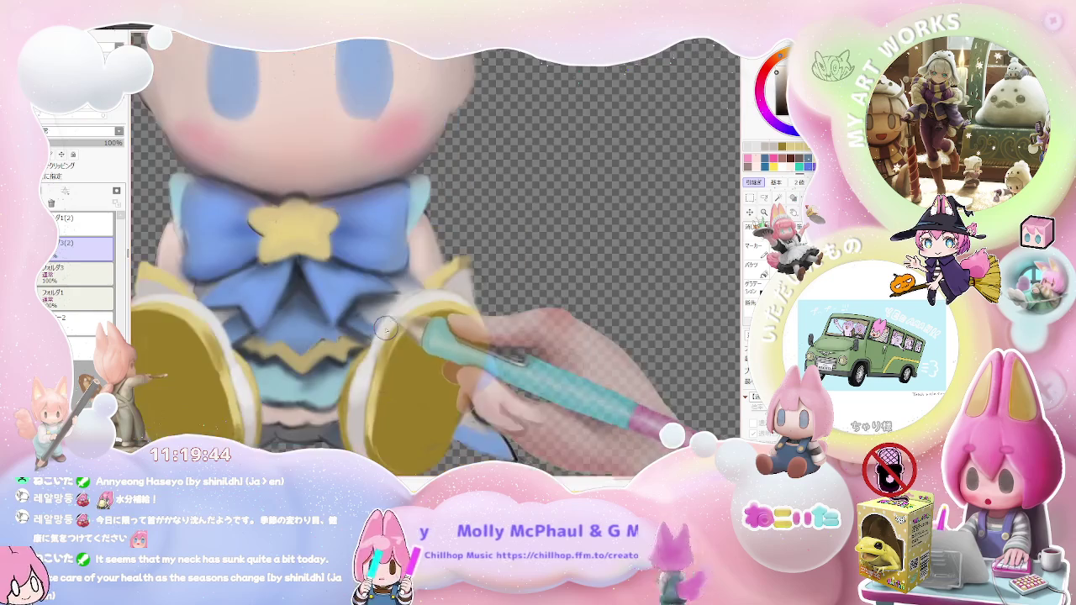
scroll(404, 326, down, 2)
scroll(428, 331, down, 1)
key(Delete)
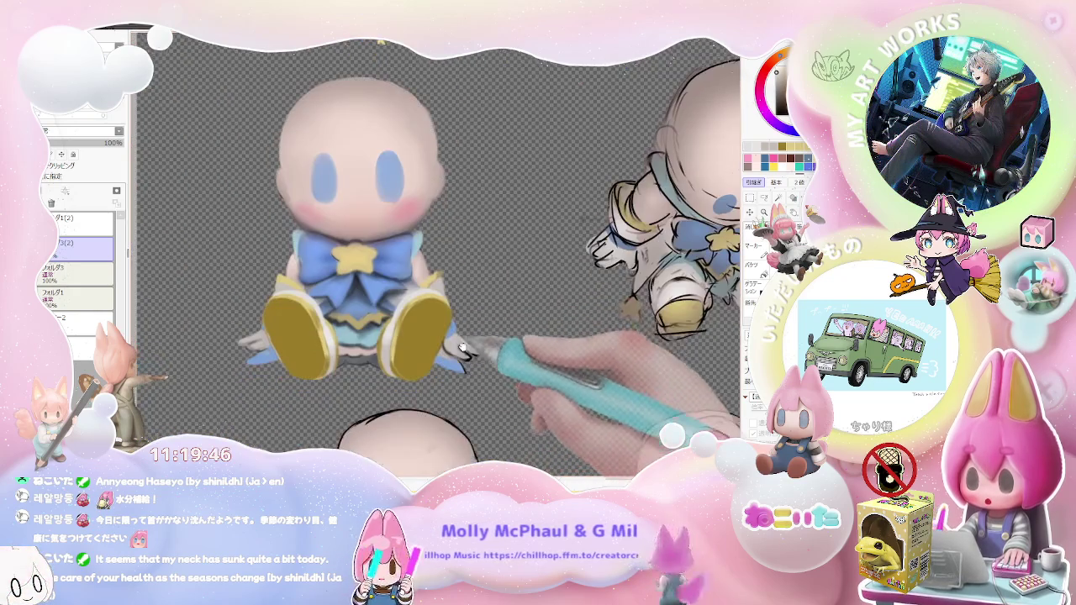
key(Delete)
key(Delete)
key(Delete)
key(Delete)
key(Delete)
Repaint the yellow shoe soles into even olive-yellow ovals
scroll(536, 363, up, 3)
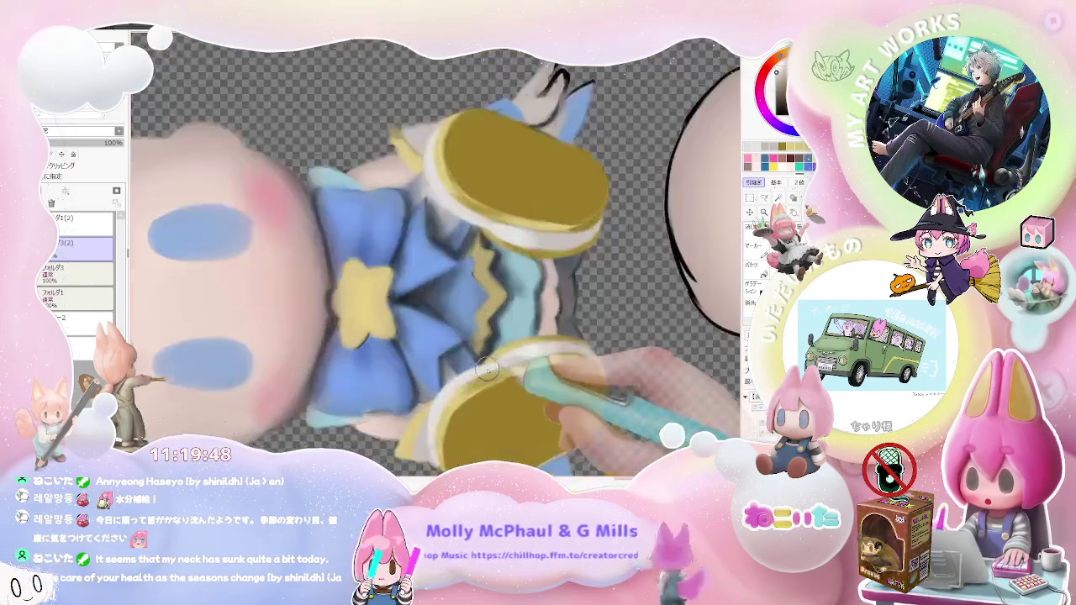
scroll(521, 357, up, 2)
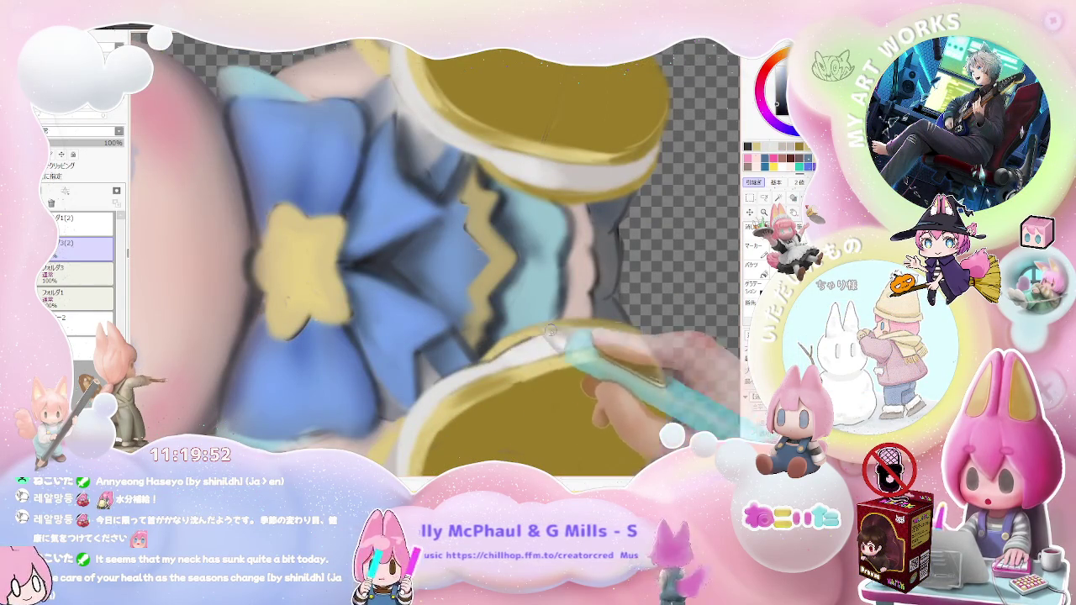
scroll(550, 330, down, 2)
scroll(542, 353, down, 1)
scroll(537, 372, down, 1)
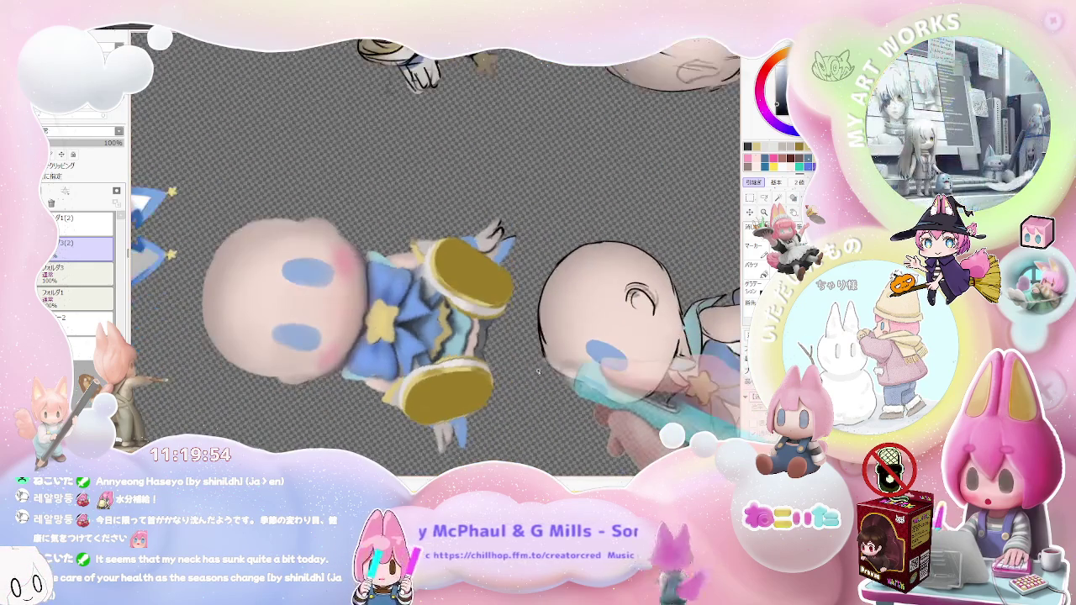
scroll(538, 371, up, 2)
scroll(471, 336, up, 1)
scroll(403, 303, up, 1)
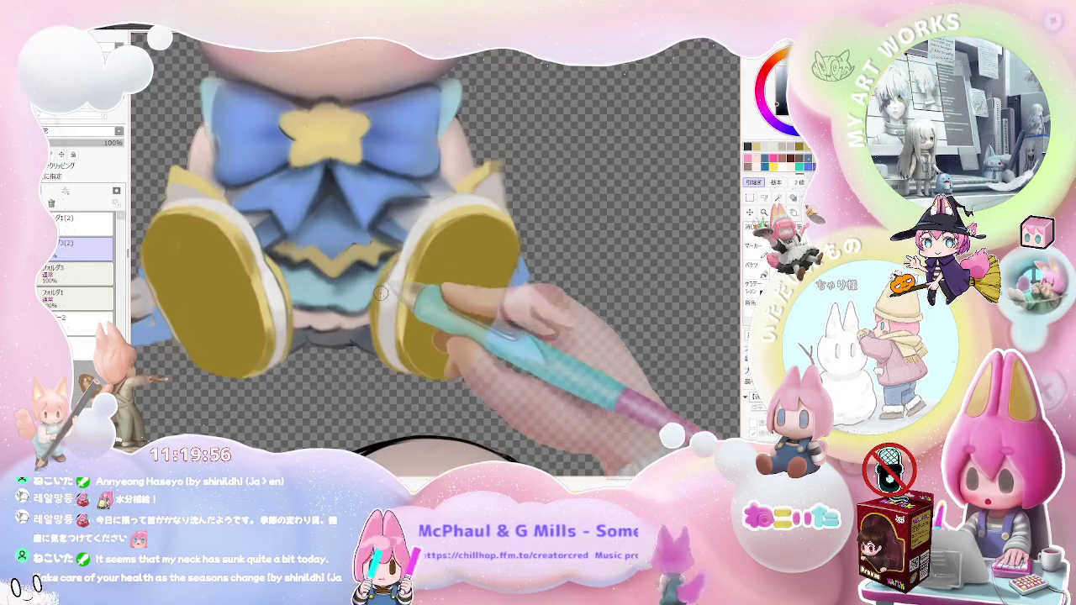
scroll(387, 349, down, 1)
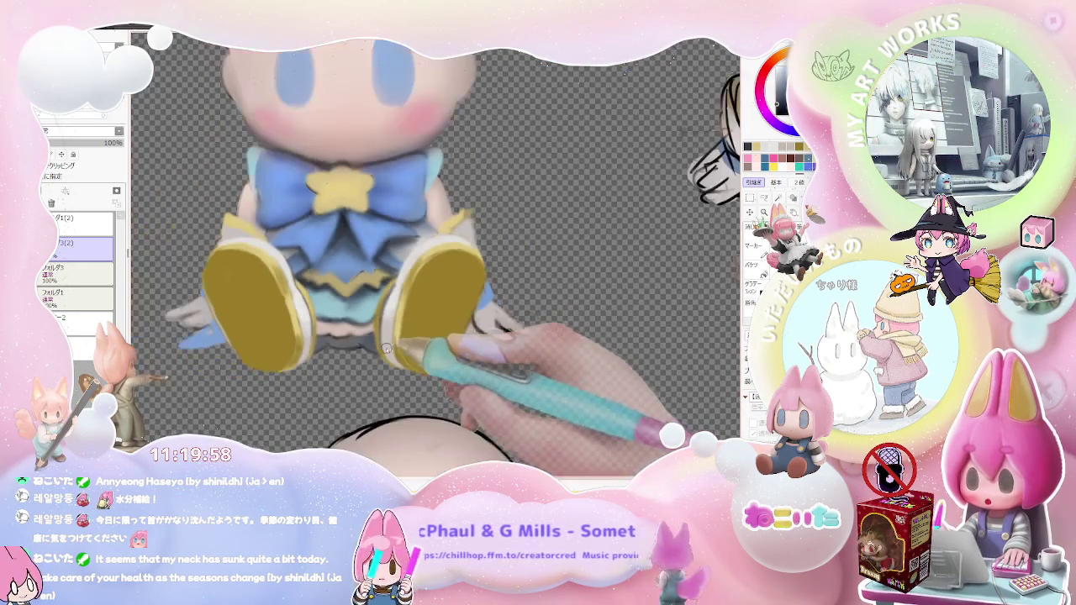
scroll(386, 348, down, 1)
scroll(387, 348, down, 1)
scroll(403, 353, up, 3)
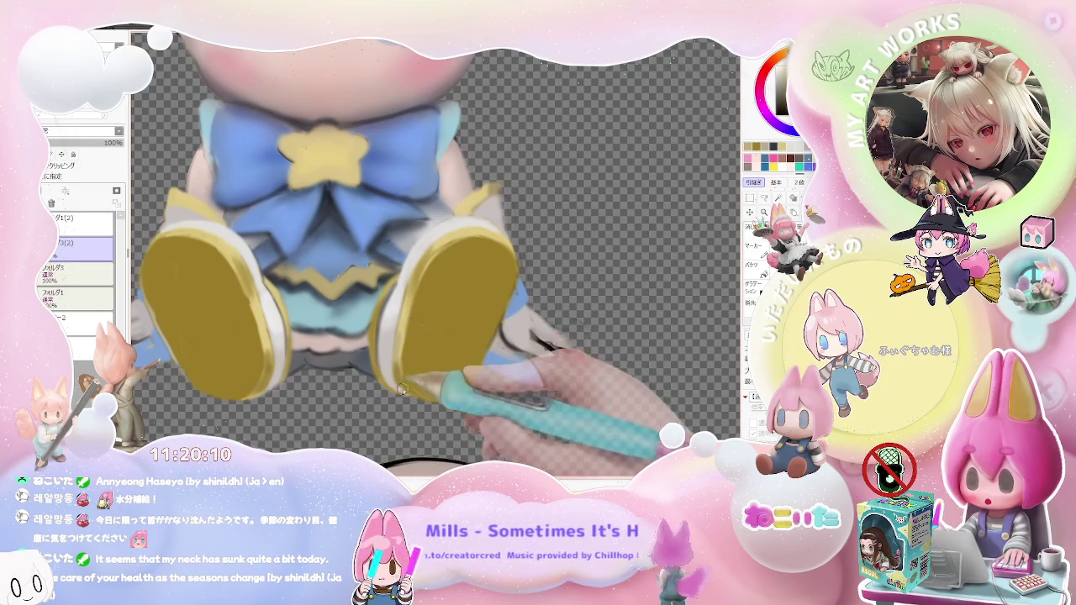
Touch up the white and bright yellow trims, then rotate the view about 45° clockwise
scroll(411, 390, down, 1)
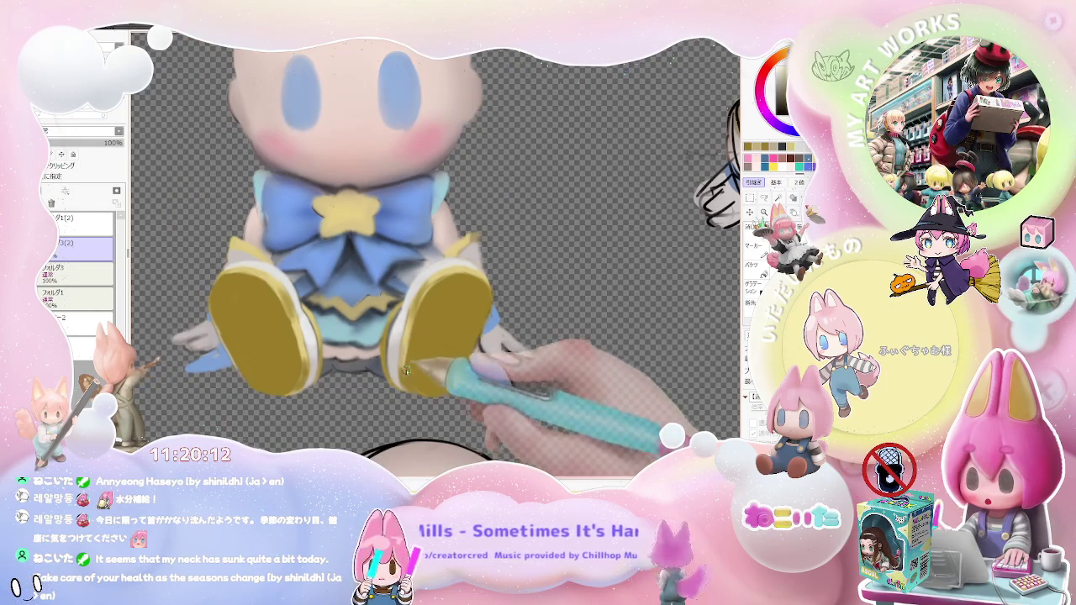
scroll(416, 392, down, 1)
scroll(437, 388, up, 1)
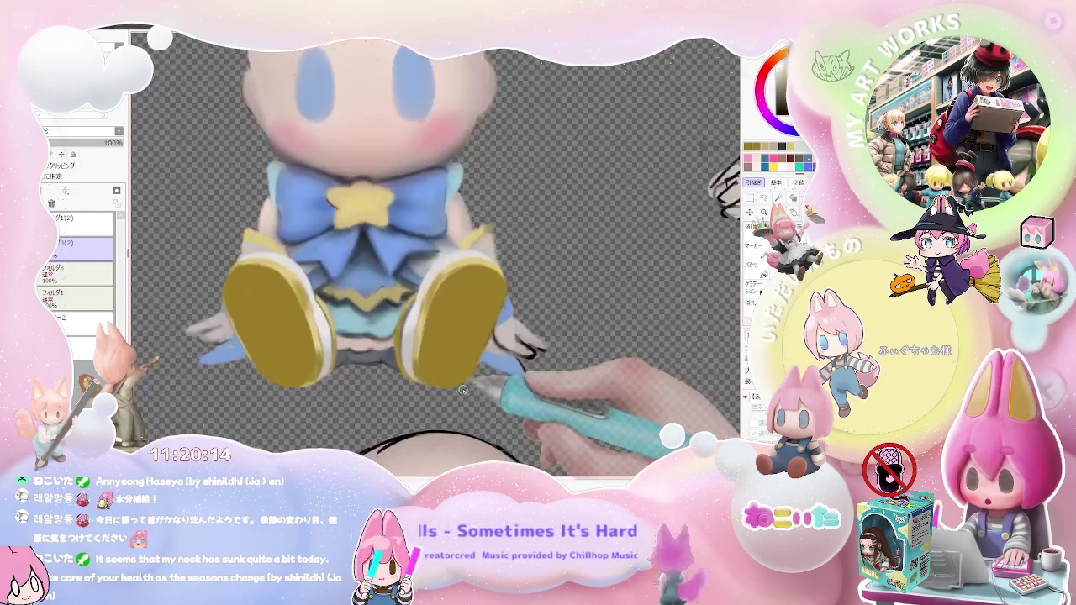
scroll(471, 381, up, 1)
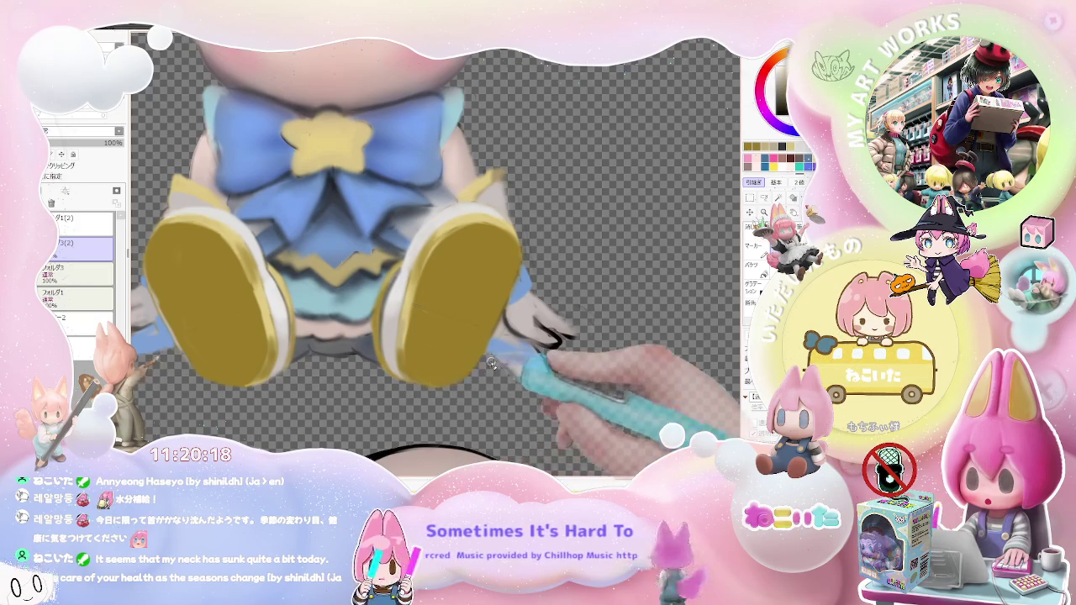
scroll(512, 372, down, 2)
scroll(525, 368, down, 2)
drag(525, 368, 397, 380)
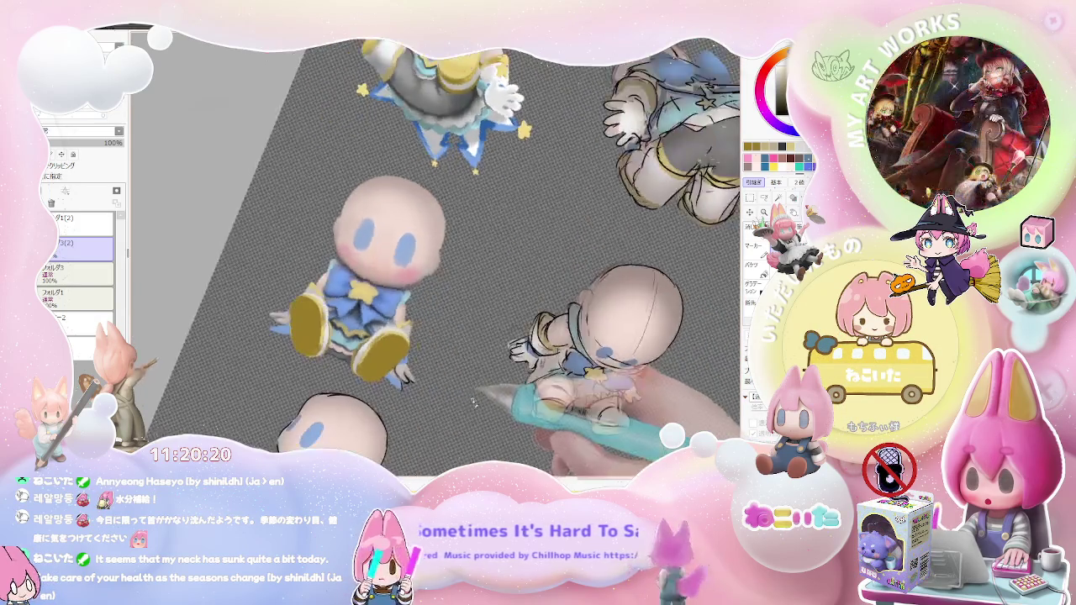
Reshape the edges of the seated chibi's yellow shoe soles
scroll(398, 380, up, 2)
scroll(370, 378, up, 1)
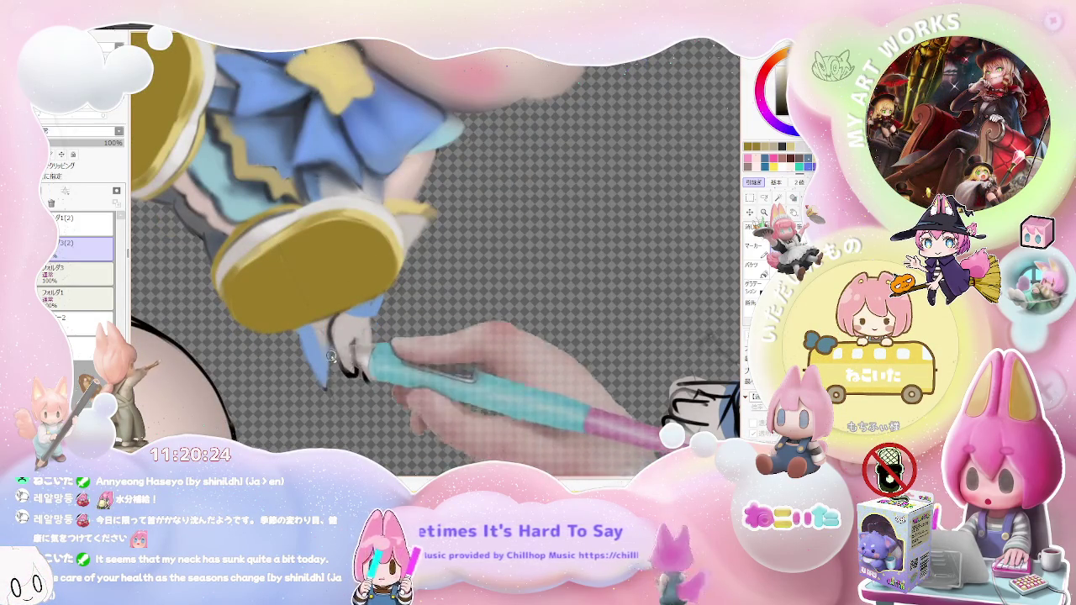
scroll(326, 397, down, 1)
scroll(353, 353, down, 1)
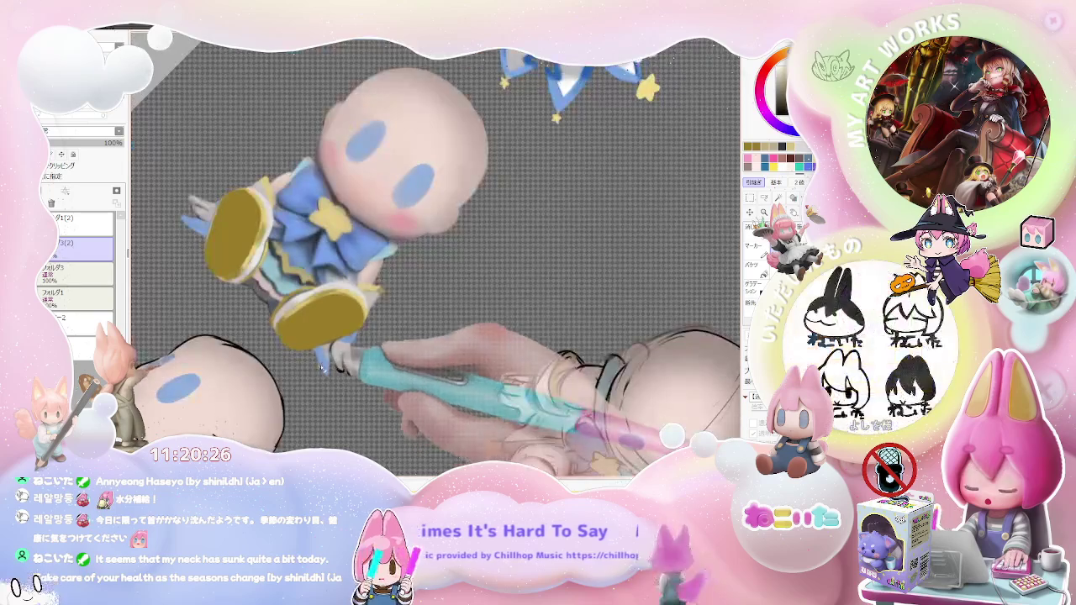
scroll(362, 362, up, 2)
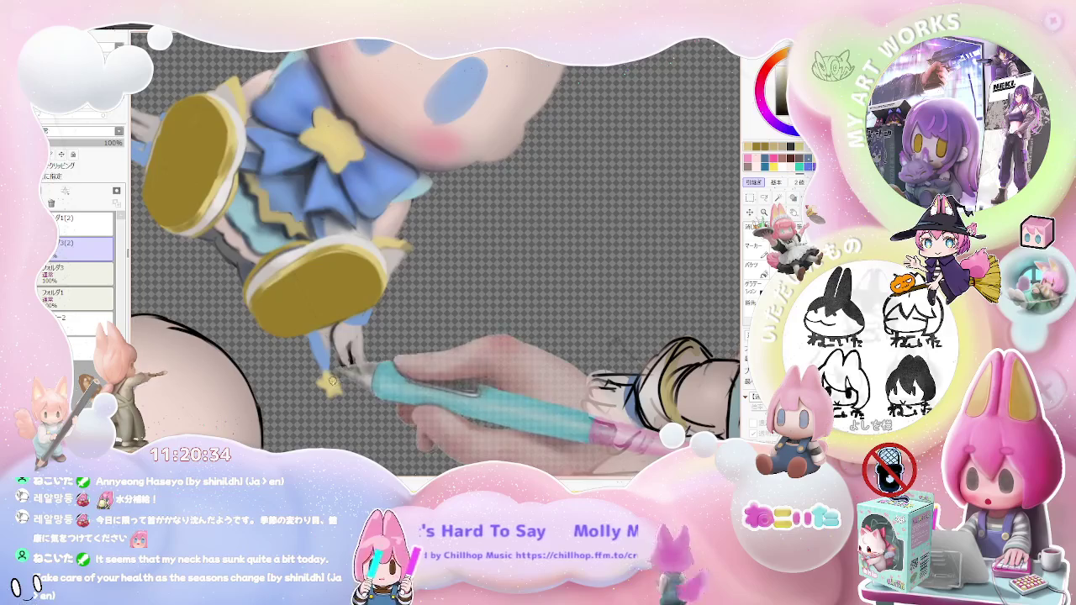
scroll(331, 379, down, 2)
scroll(441, 359, up, 1)
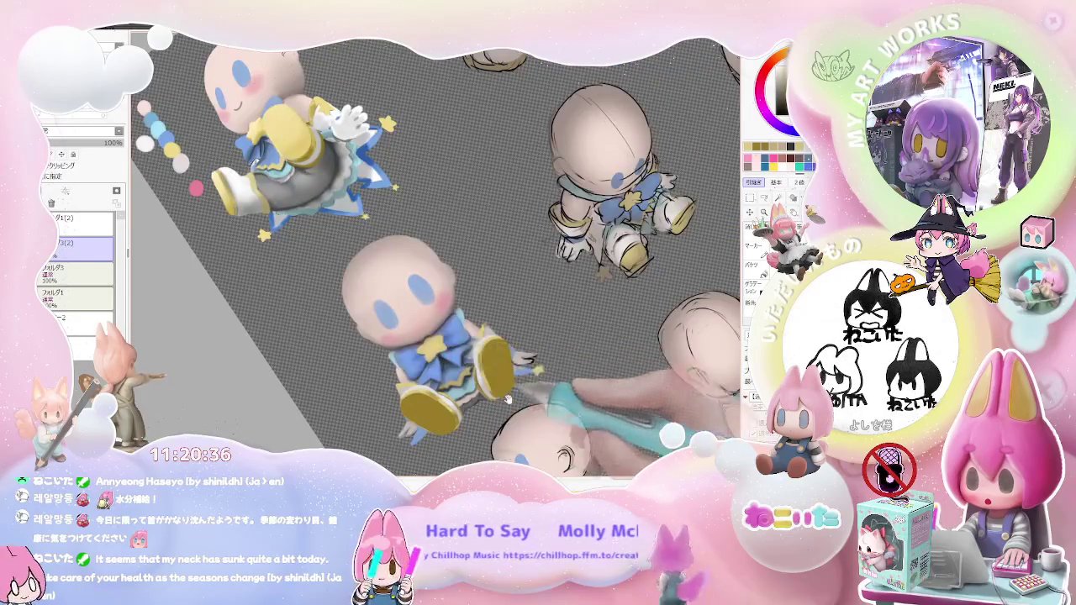
scroll(443, 353, up, 1)
scroll(449, 344, up, 2)
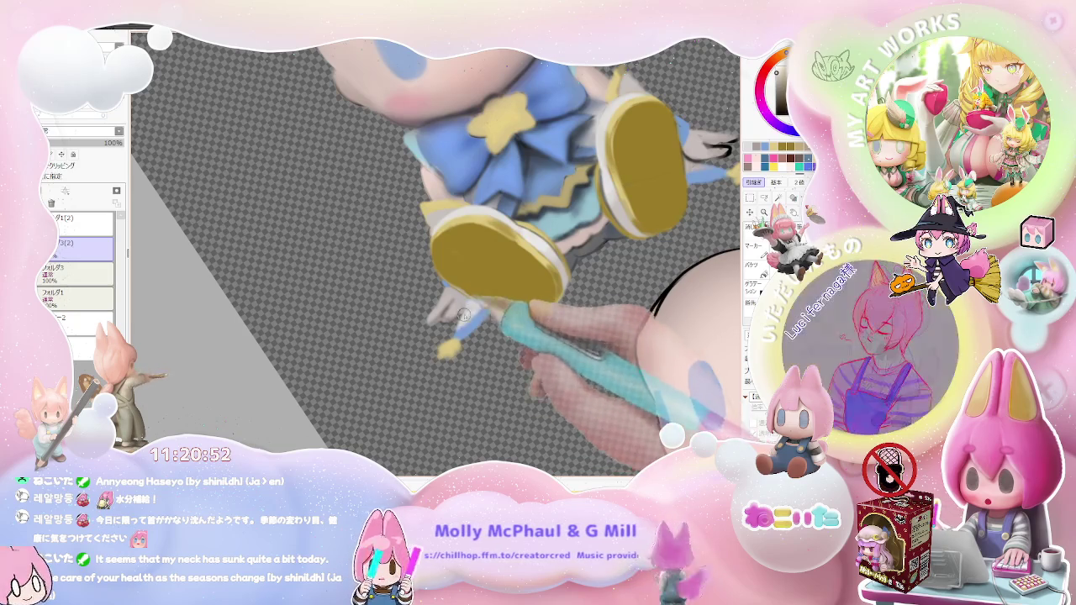
Tidy the white rims around the soles and rotate the view back upright
scroll(464, 317, down, 1)
scroll(534, 322, down, 1)
scroll(562, 290, up, 1)
scroll(521, 299, up, 1)
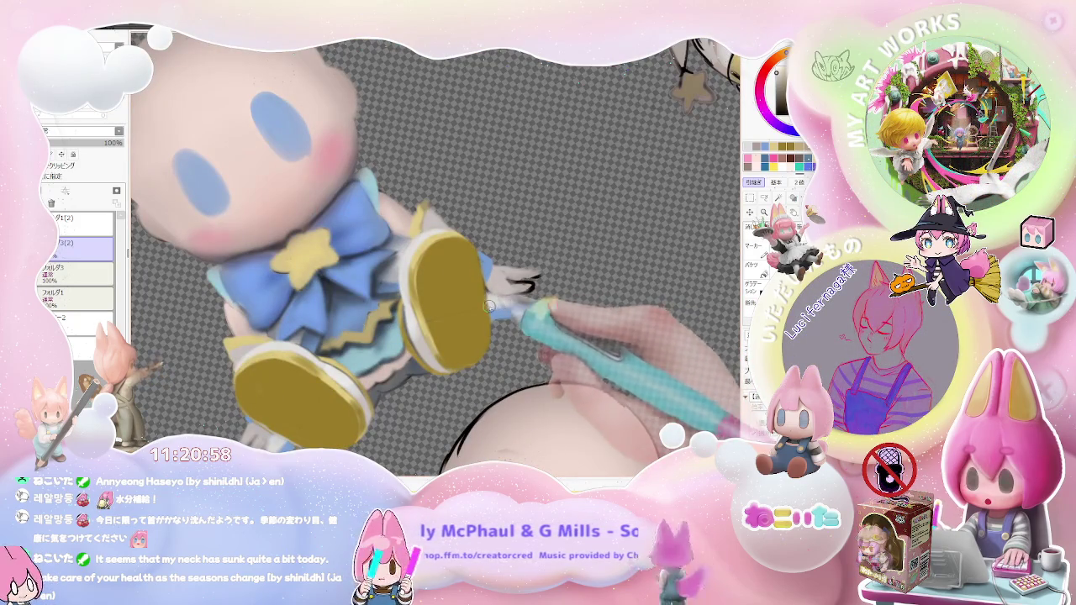
scroll(516, 301, down, 1)
scroll(517, 301, down, 1)
drag(517, 301, 523, 330)
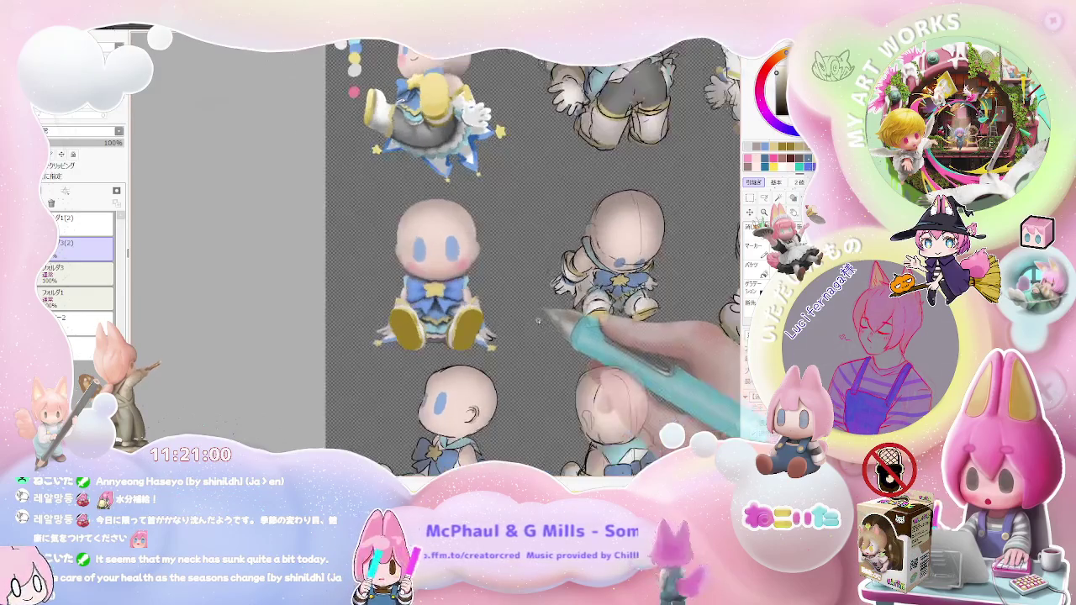
Zoom in on the seated chibi's blue bow and star to inspect them
scroll(521, 336, down, 1)
scroll(509, 365, down, 1)
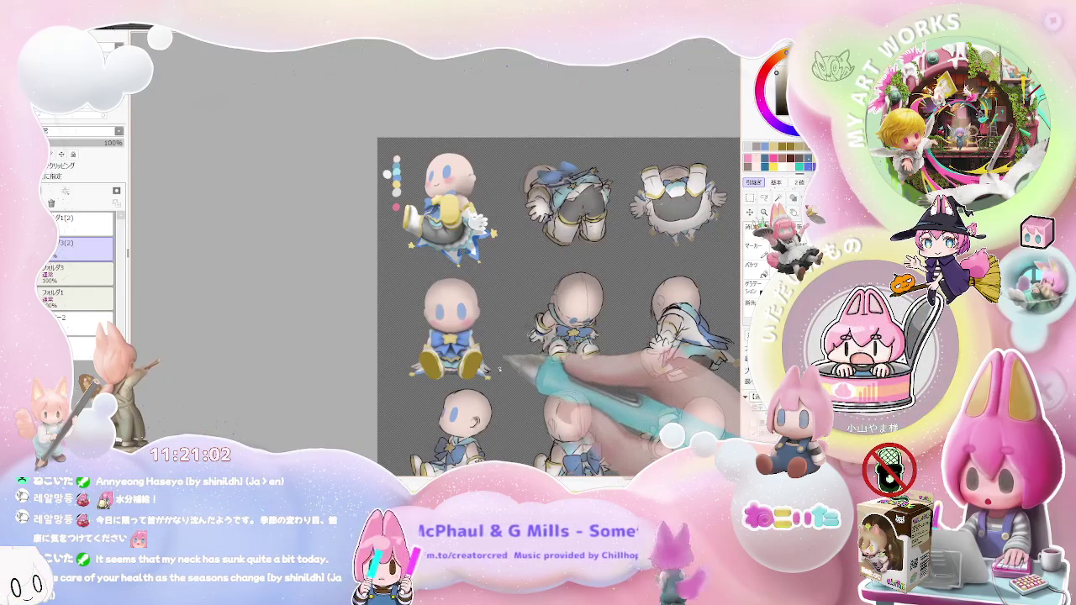
scroll(450, 345, up, 2)
scroll(449, 345, up, 3)
scroll(449, 345, up, 1)
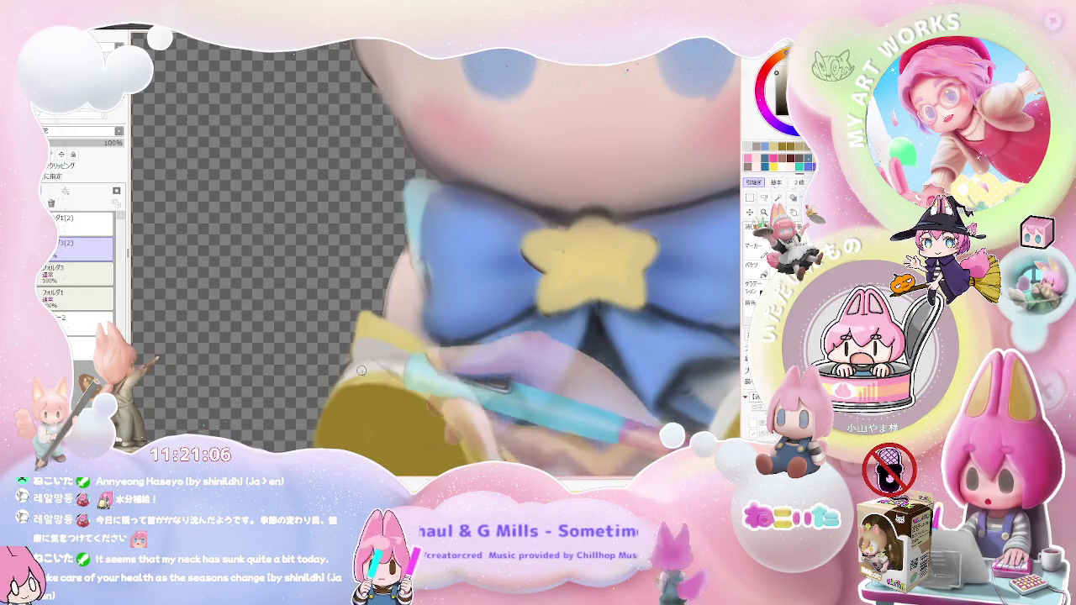
scroll(361, 366, down, 1)
scroll(420, 374, down, 1)
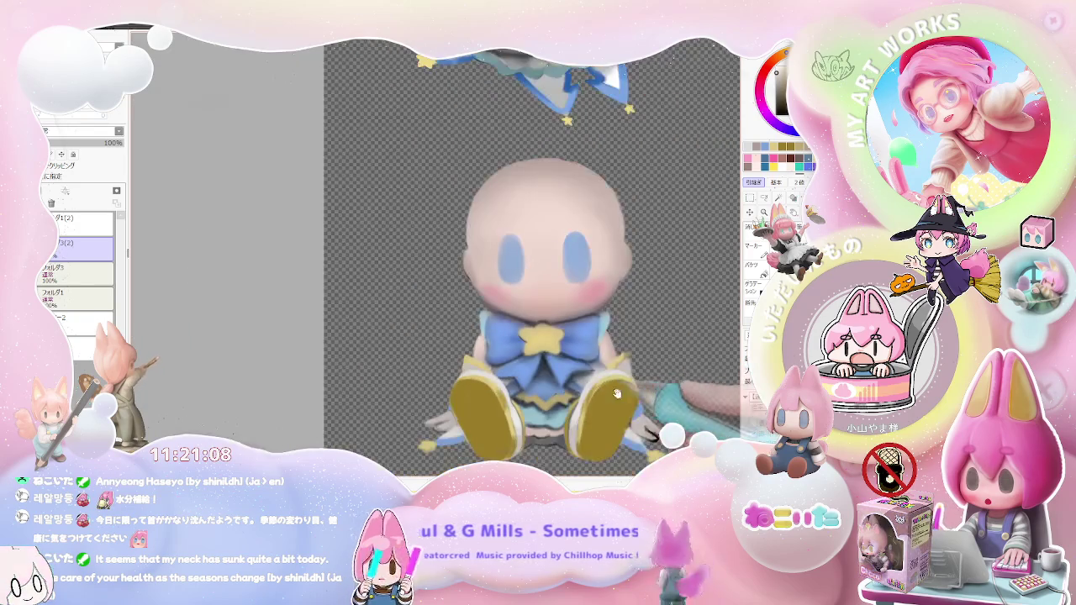
scroll(478, 385, down, 1)
scroll(478, 385, up, 1)
scroll(467, 391, up, 1)
scroll(458, 396, up, 1)
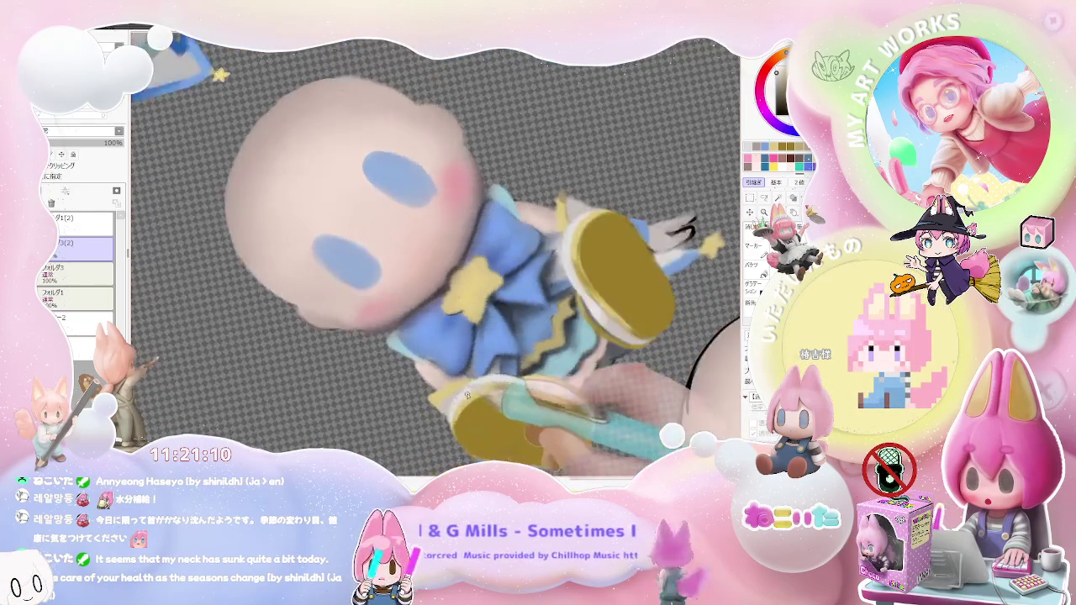
scroll(451, 401, up, 1)
Set the brush size to 21 and paint small corrections on the bow and star
key(bracketright)
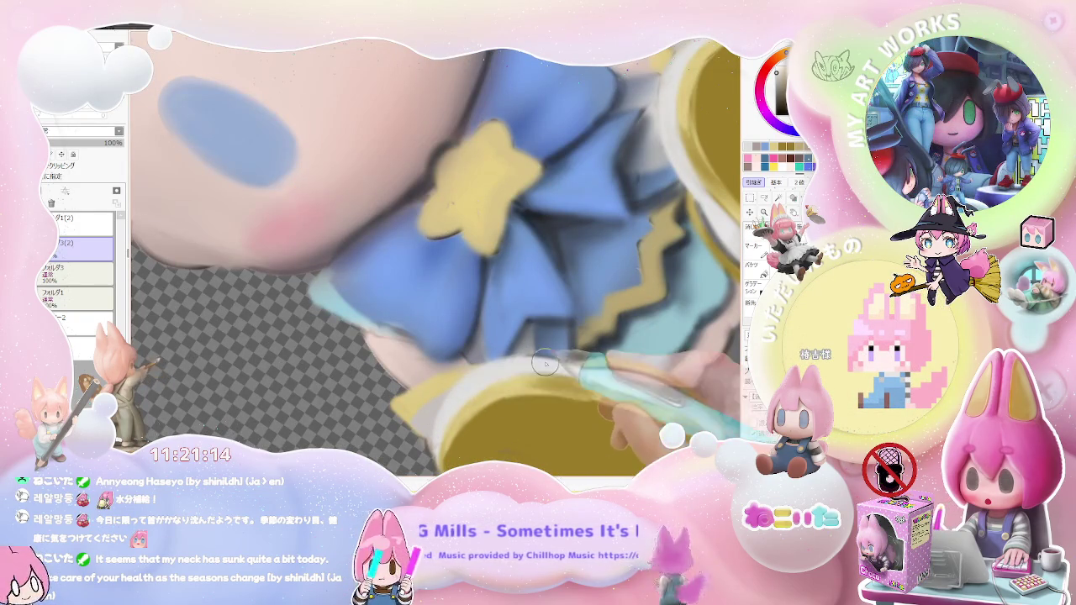
scroll(538, 370, down, 1)
scroll(530, 377, down, 1)
scroll(520, 385, down, 1)
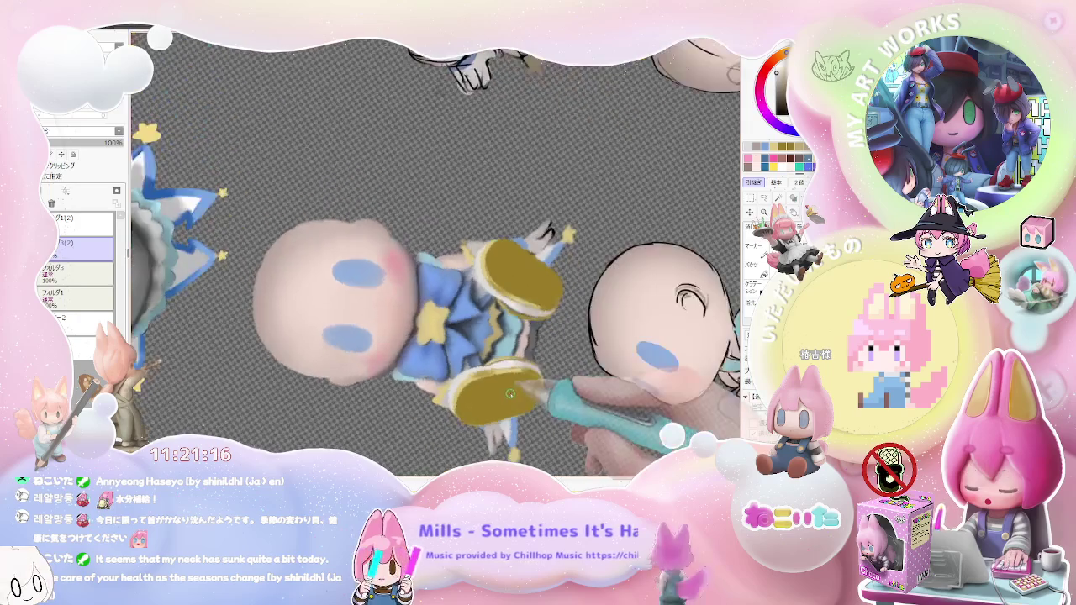
scroll(510, 393, up, 1)
scroll(510, 370, up, 1)
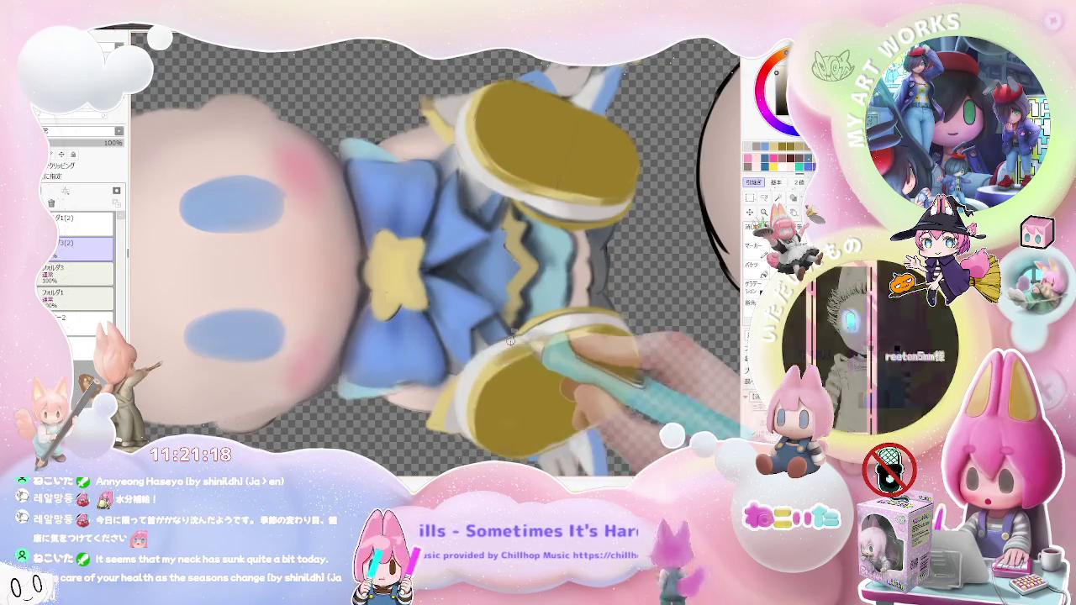
Paint fine corrections on the yellow shoes
scroll(514, 339, down, 1)
scroll(504, 332, down, 1)
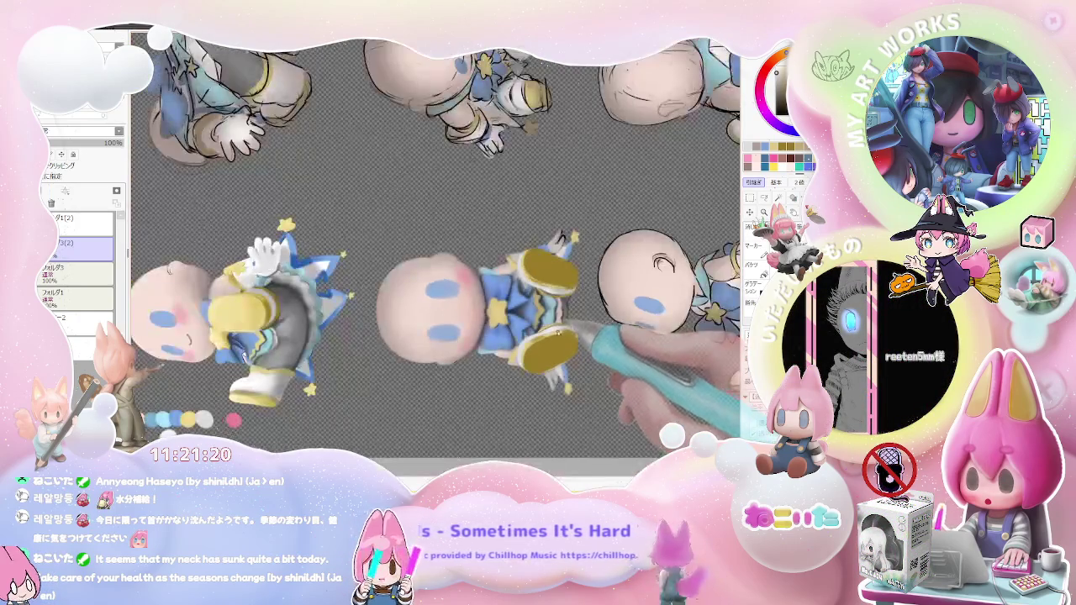
scroll(463, 317, up, 1)
scroll(463, 317, up, 2)
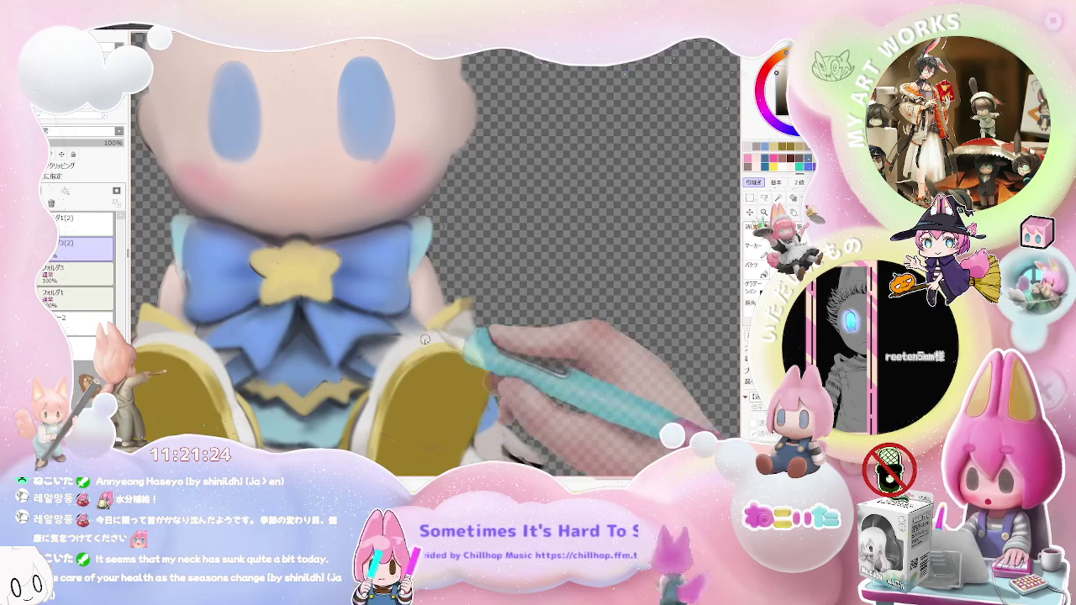
scroll(407, 345, down, 1)
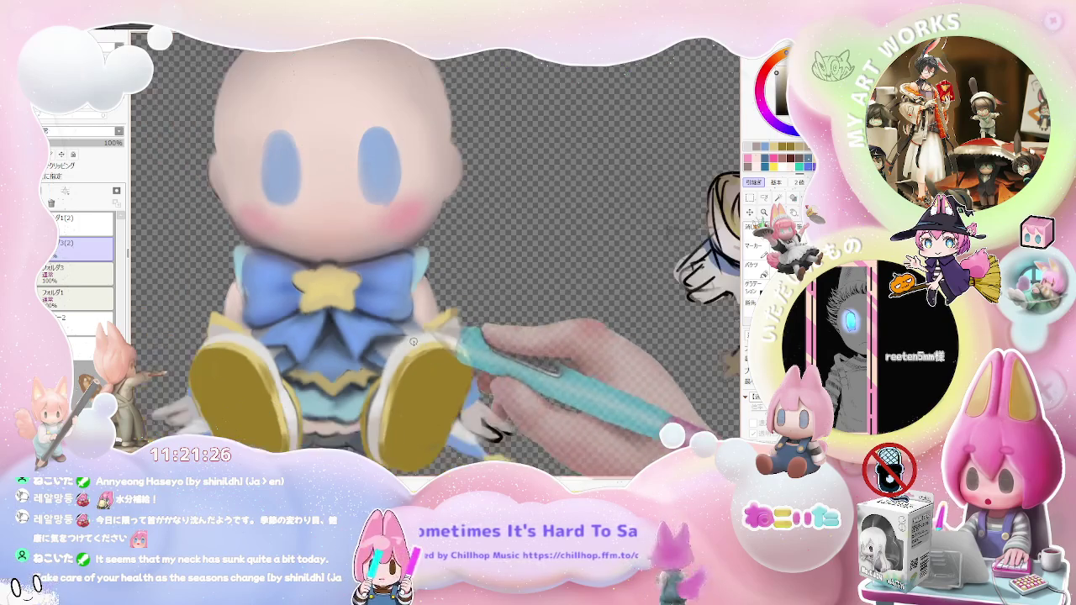
scroll(395, 361, down, 1)
scroll(392, 381, up, 1)
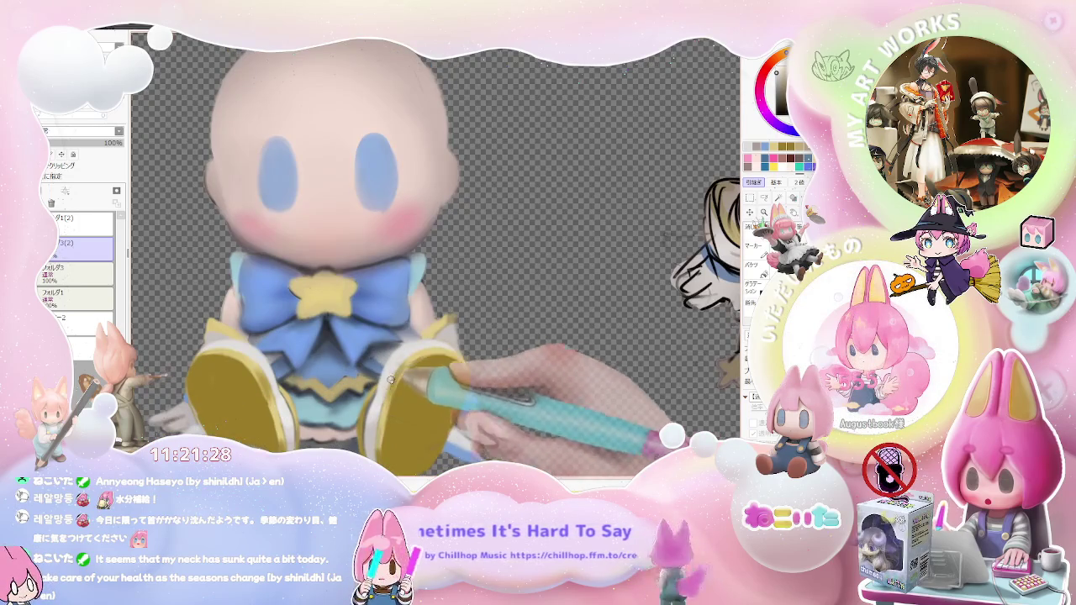
scroll(393, 378, down, 1)
scroll(399, 393, down, 1)
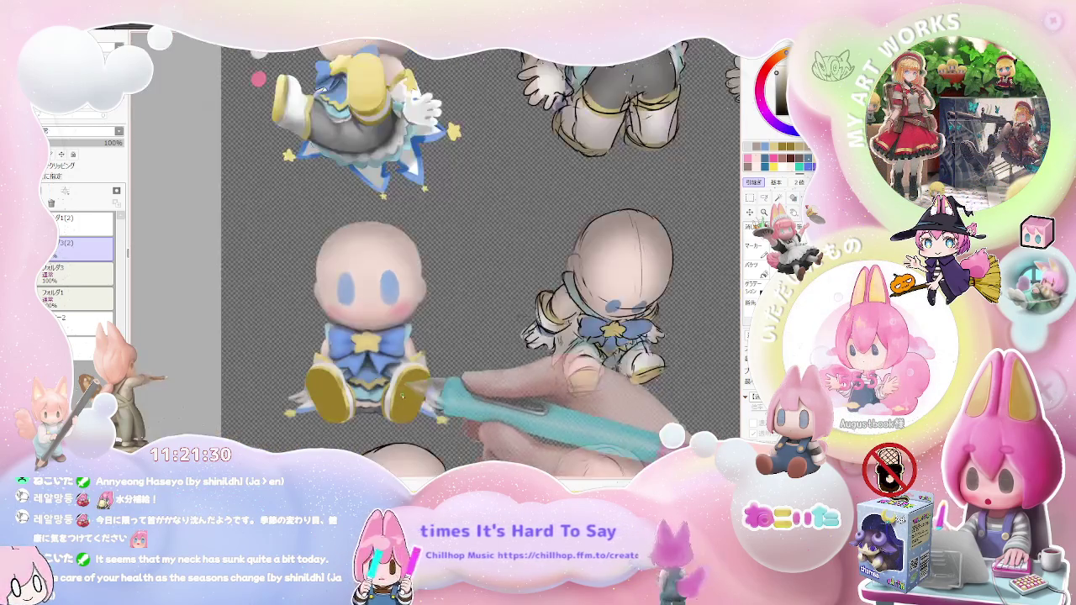
Shift and zoom the view onto the front figure's face
scroll(402, 396, down, 1)
drag(468, 394, 456, 416)
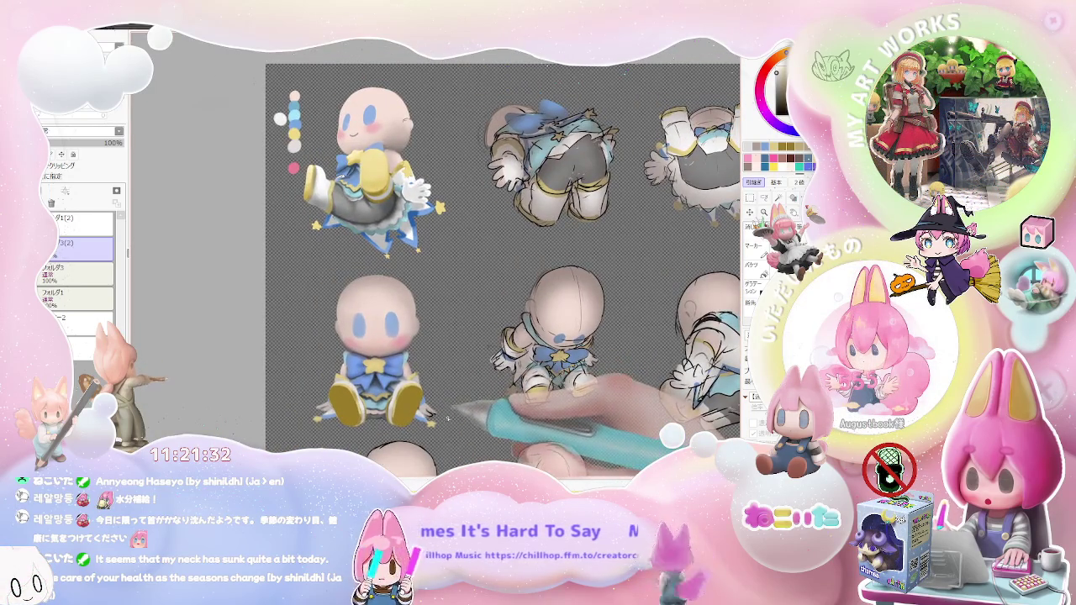
scroll(448, 418, down, 1)
scroll(435, 397, up, 3)
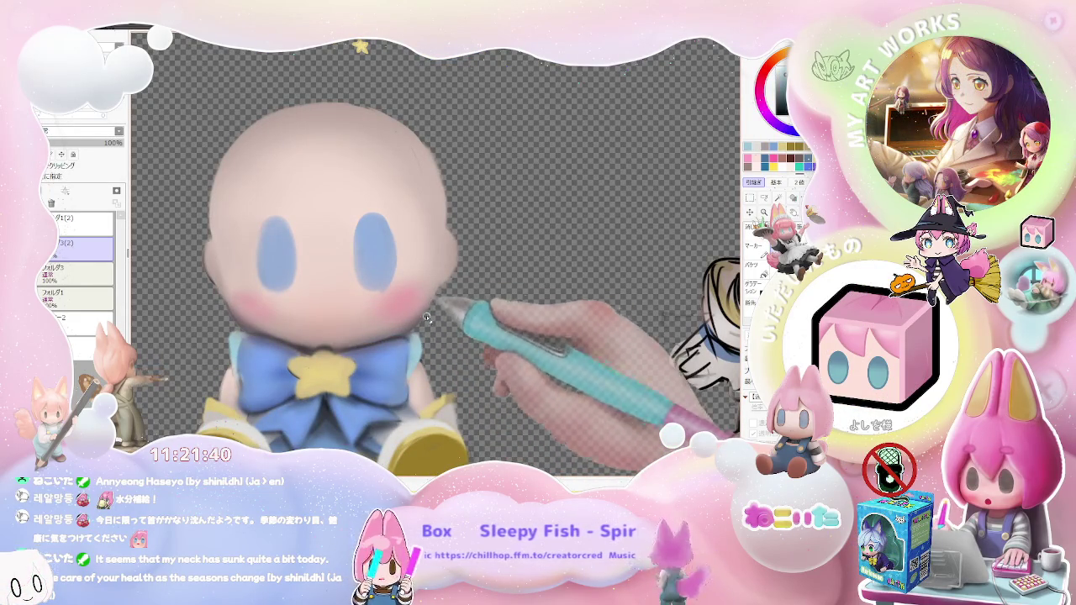
scroll(426, 317, down, 2)
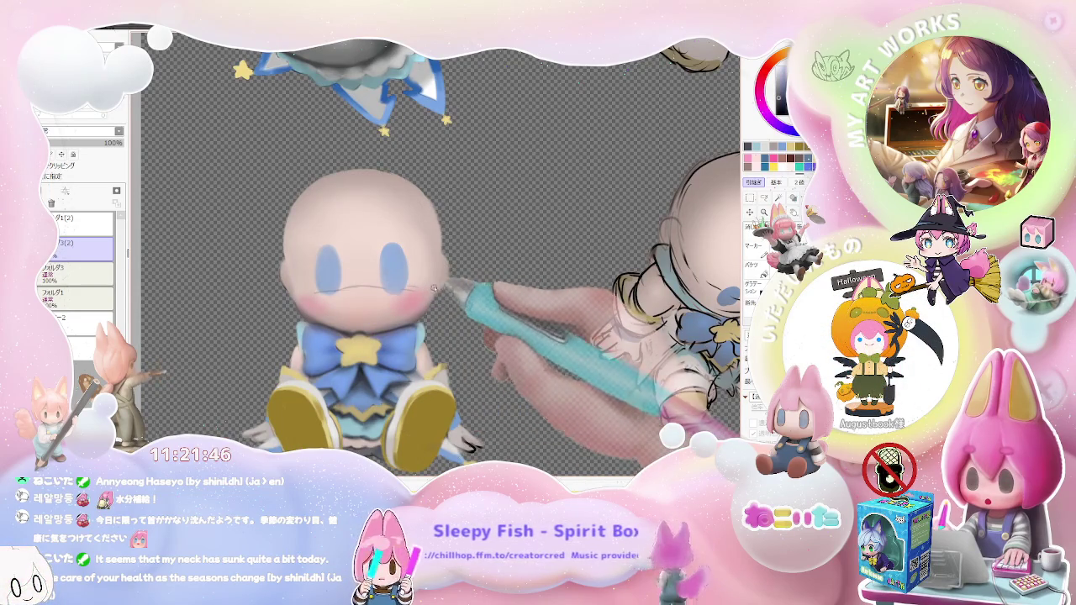
scroll(434, 294, down, 1)
scroll(435, 323, down, 1)
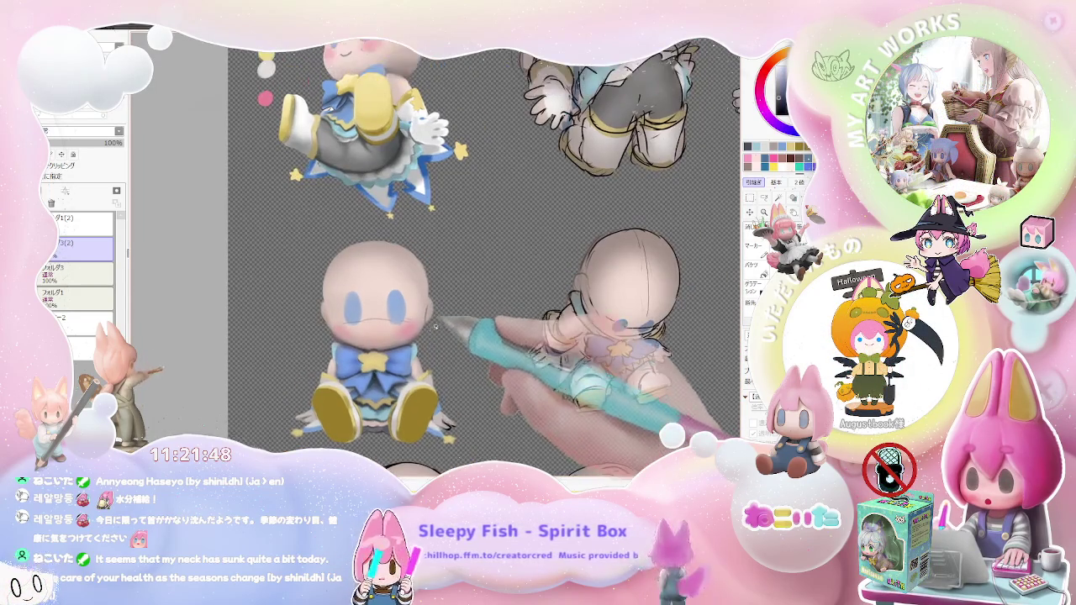
scroll(427, 305, up, 1)
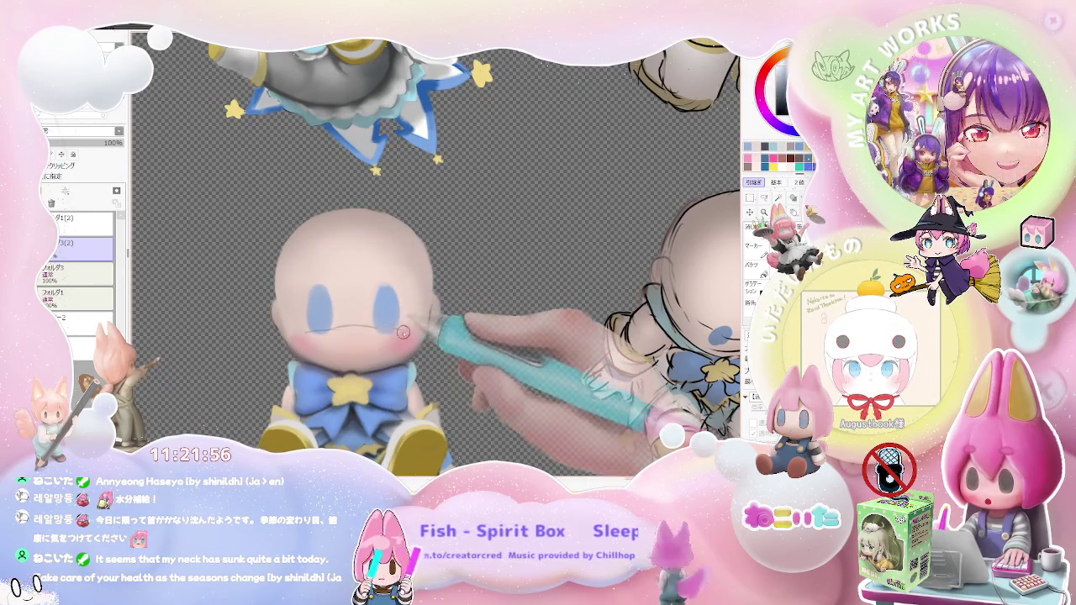
Set the brush size slider to 42.0 for the face work
scroll(390, 329, down, 1)
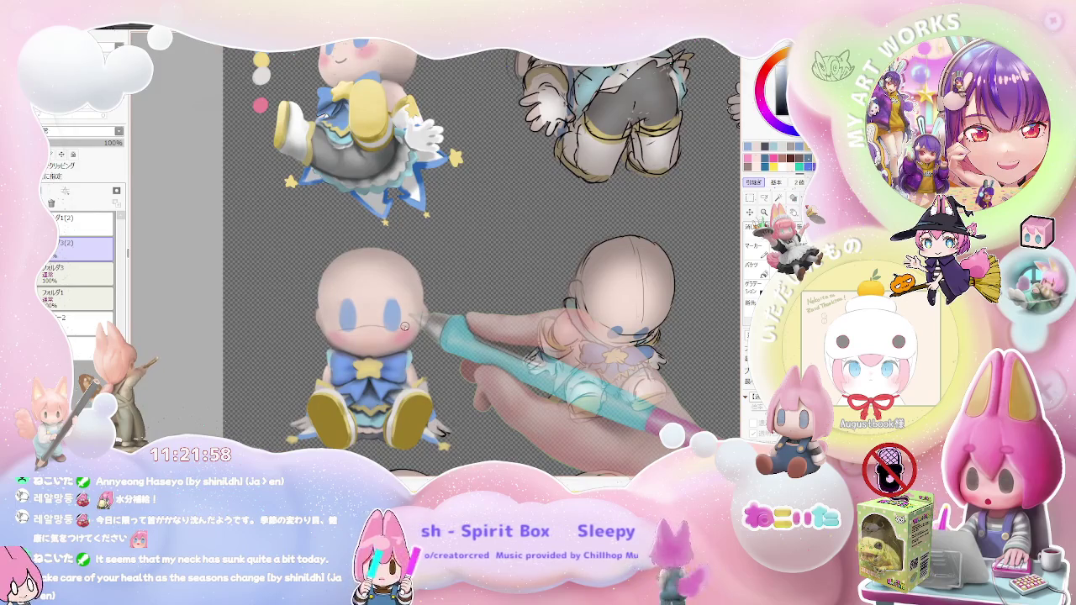
scroll(404, 325, down, 1)
scroll(407, 326, down, 1)
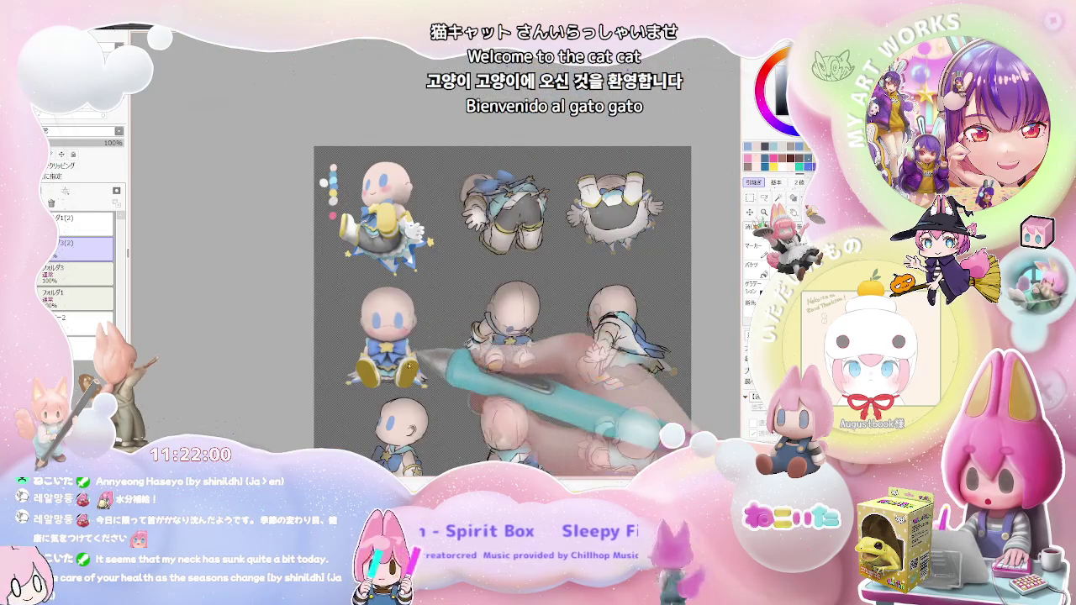
scroll(399, 326, up, 3)
scroll(393, 323, up, 1)
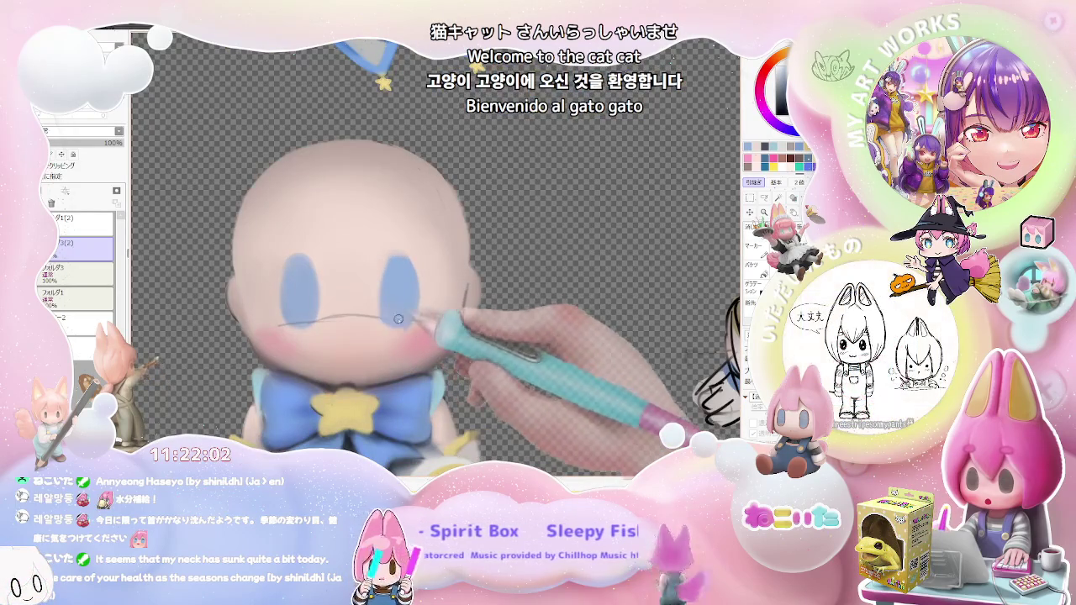
drag(385, 306, 377, 302)
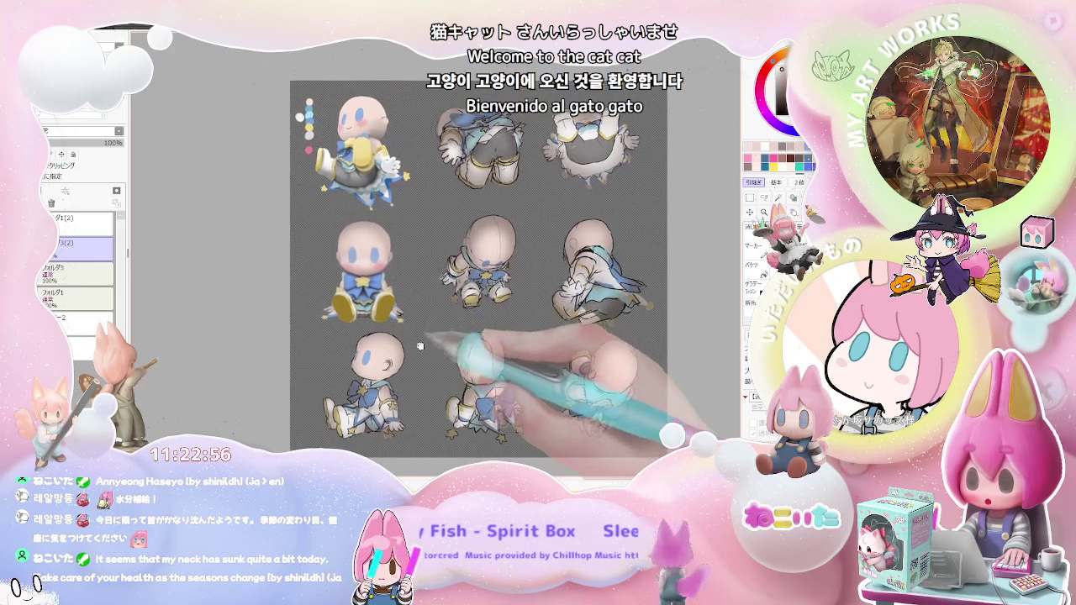
Zoom the view to check the front figure's face and soft pink cheek blush
scroll(454, 329, up, 5)
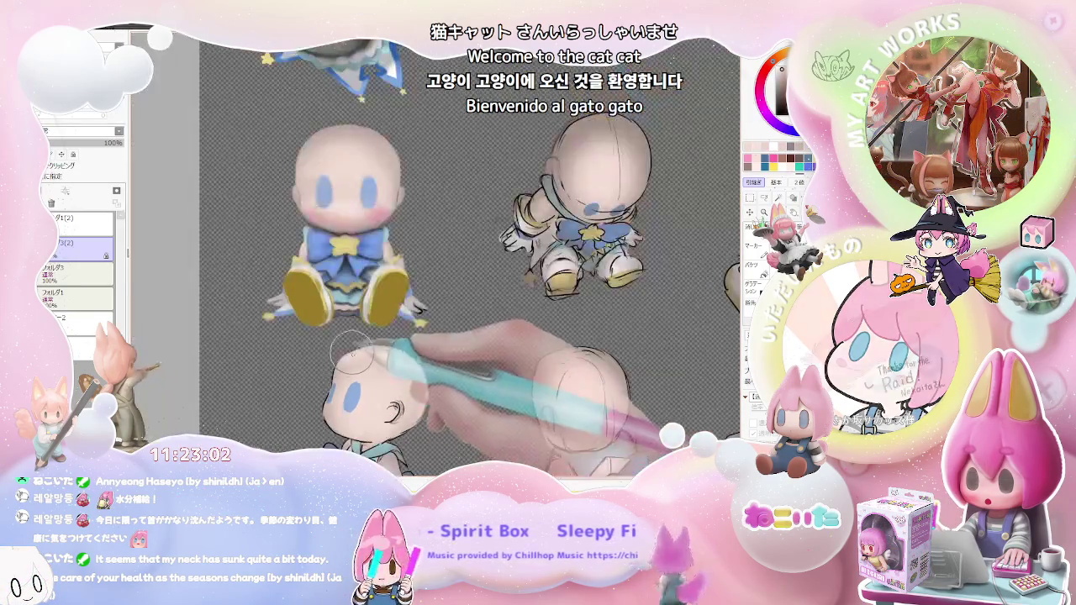
Touch up the front figure's yellow shoe soles, zooming in and out to check
scroll(342, 362, up, 3)
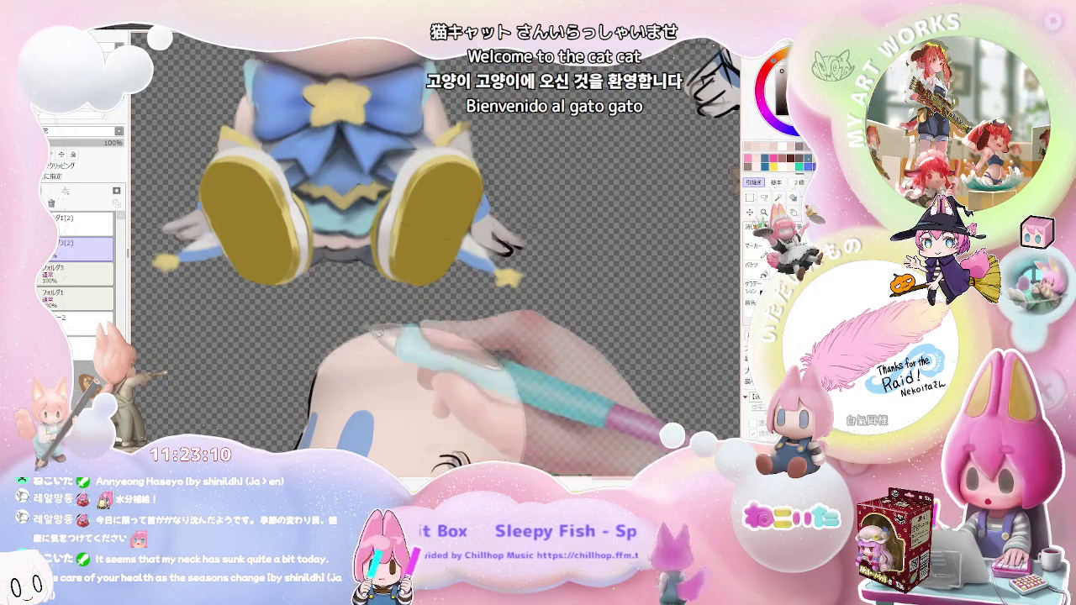
scroll(378, 333, down, 1)
scroll(395, 332, down, 1)
scroll(420, 331, down, 1)
scroll(444, 331, down, 1)
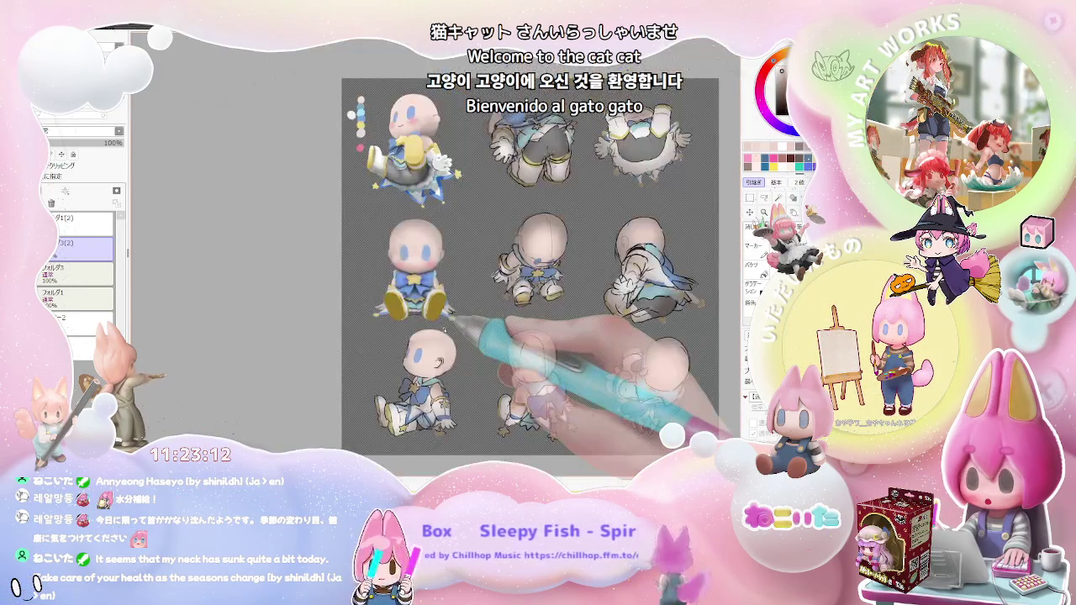
scroll(446, 330, down, 1)
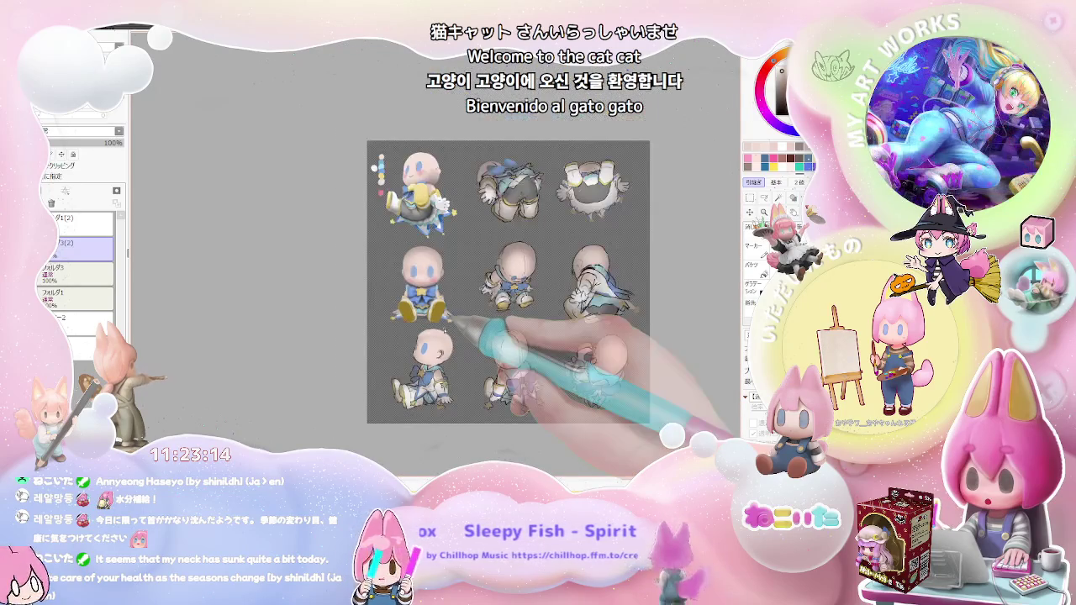
scroll(437, 332, up, 2)
scroll(412, 336, up, 2)
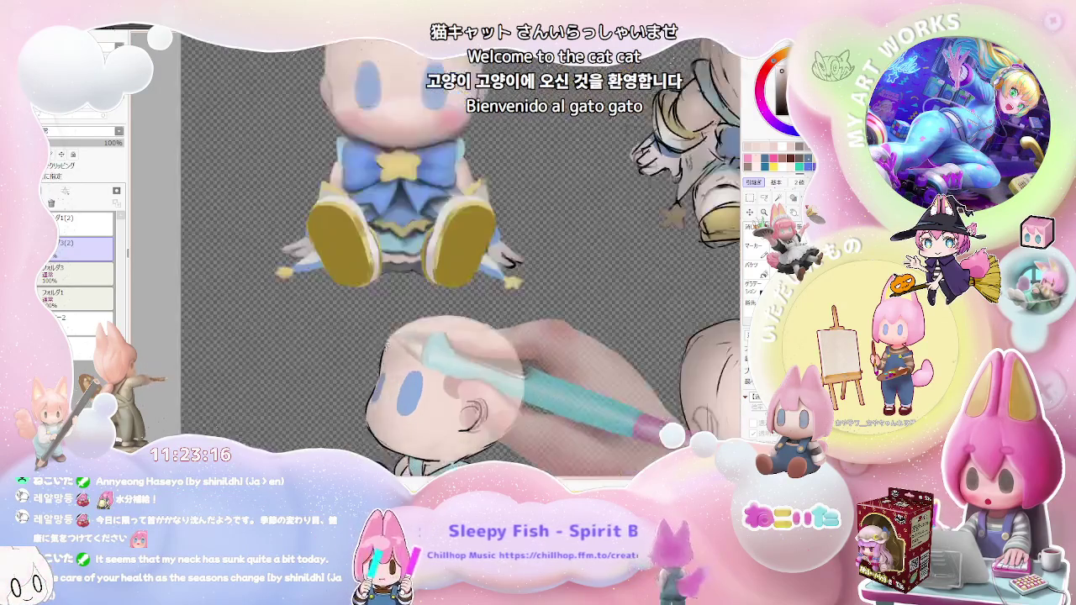
scroll(387, 339, up, 2)
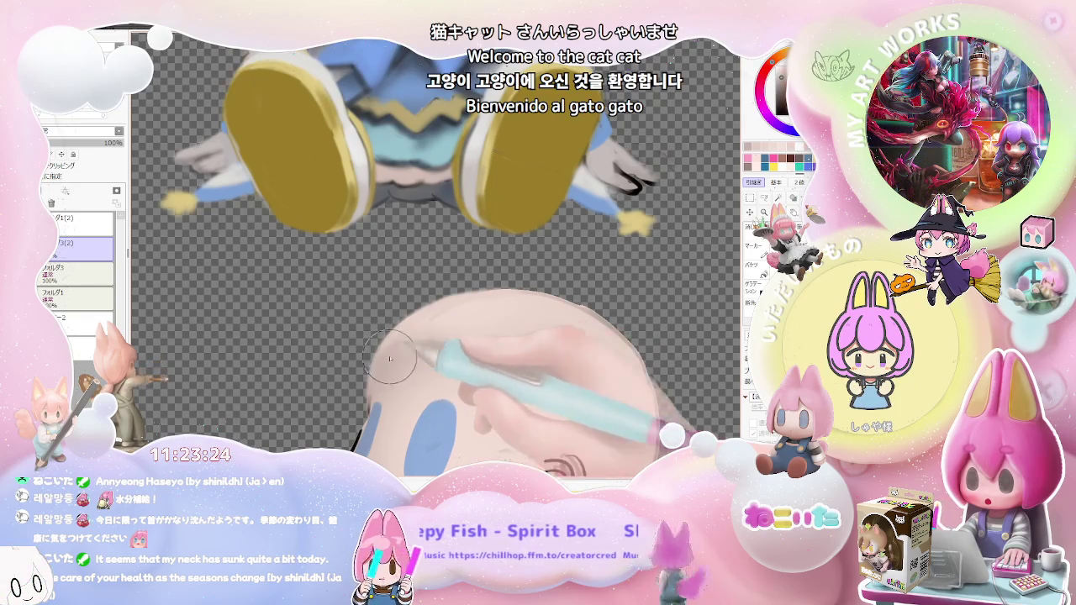
scroll(390, 358, down, 2)
scroll(462, 367, down, 2)
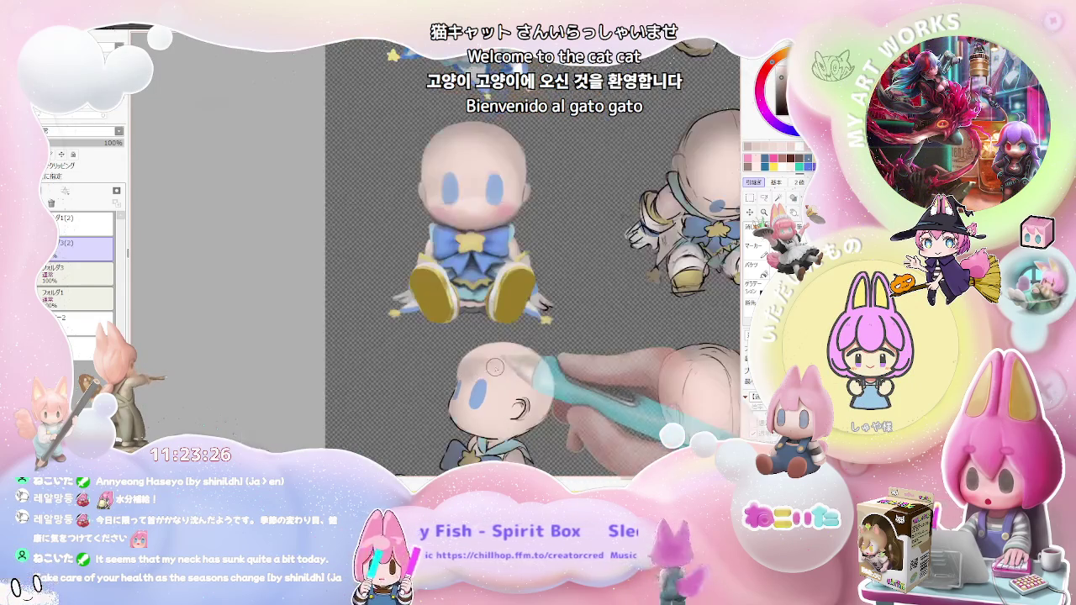
scroll(481, 356, up, 1)
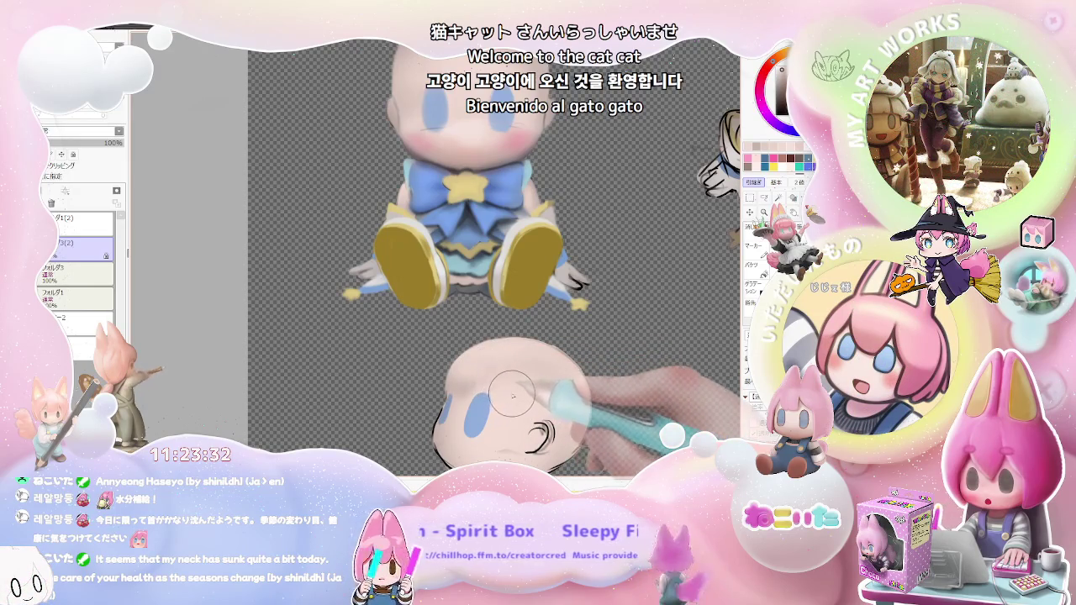
scroll(458, 409, up, 2)
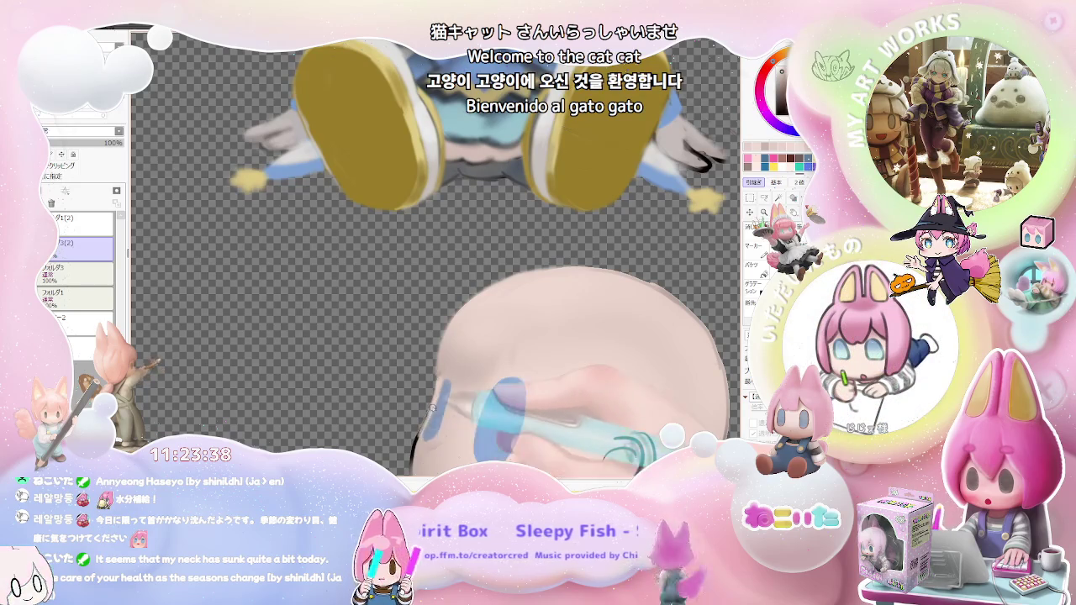
scroll(415, 448, down, 2)
scroll(415, 447, down, 1)
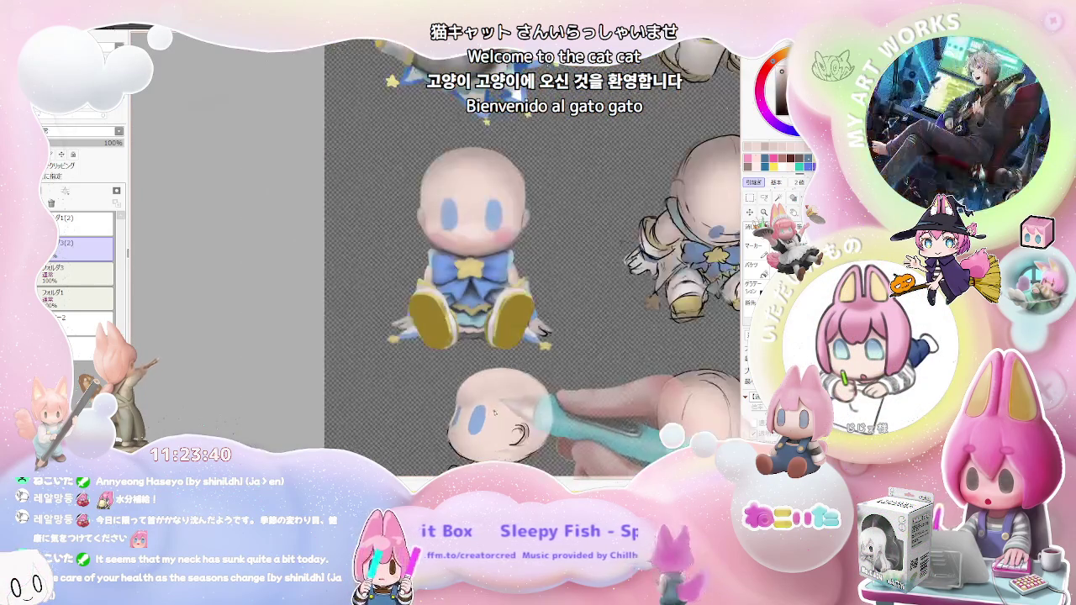
scroll(414, 447, down, 1)
scroll(526, 412, down, 1)
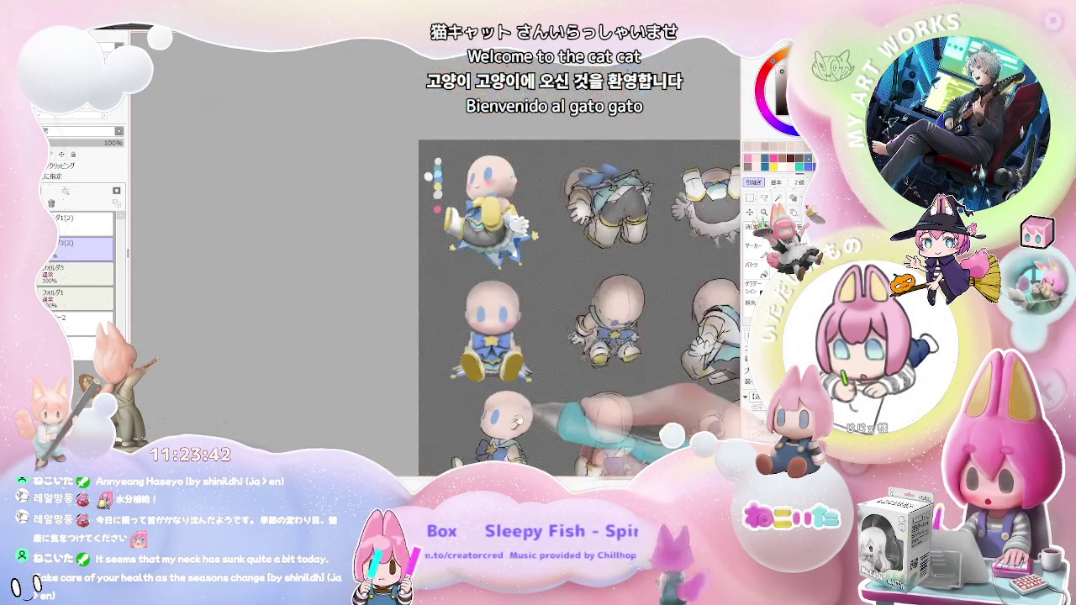
Bring the lower seated doll into view and add pink blush beside its blue eye
scroll(525, 412, down, 1)
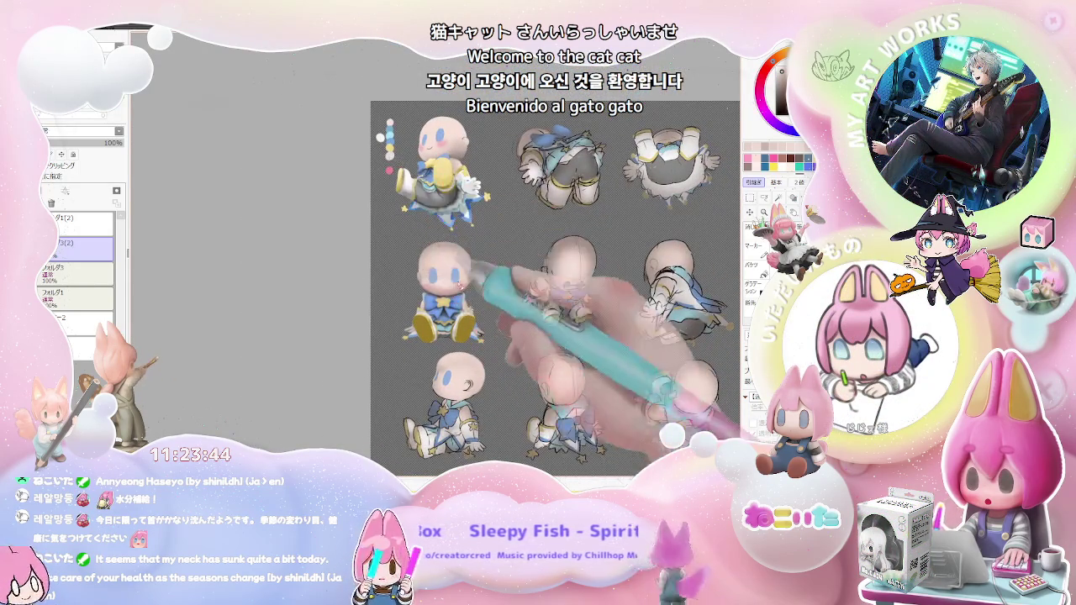
scroll(538, 277, up, 3)
scroll(505, 252, down, 3)
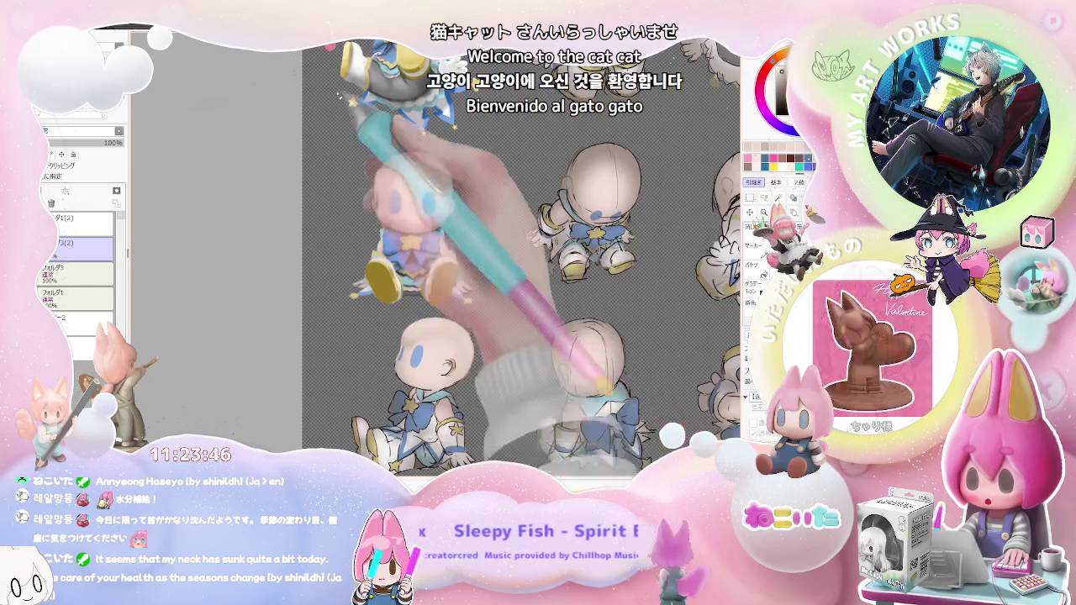
scroll(504, 252, up, 2)
scroll(423, 245, up, 1)
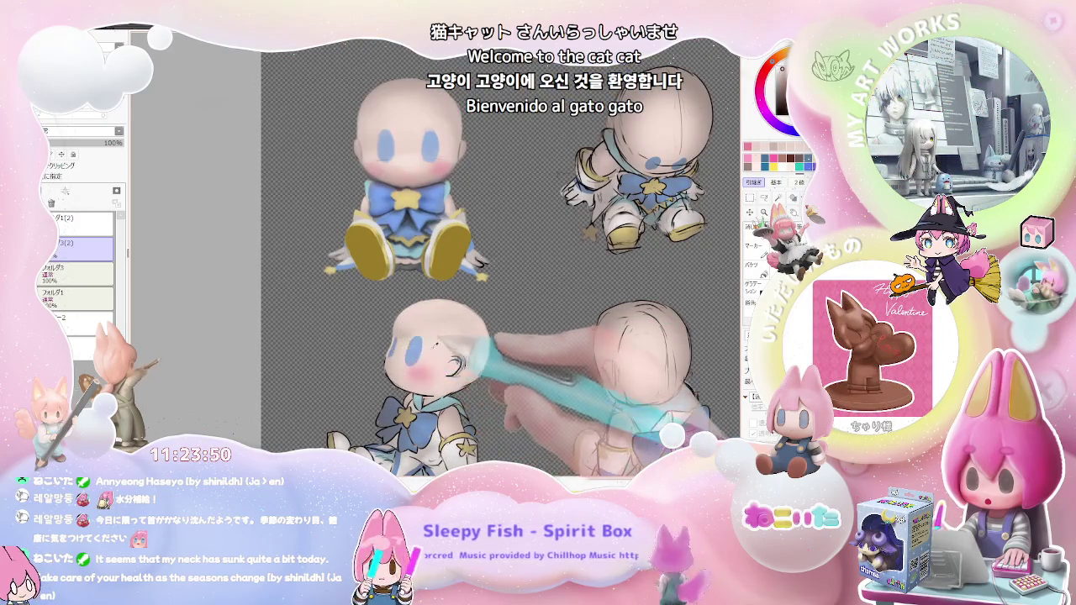
scroll(437, 344, up, 1)
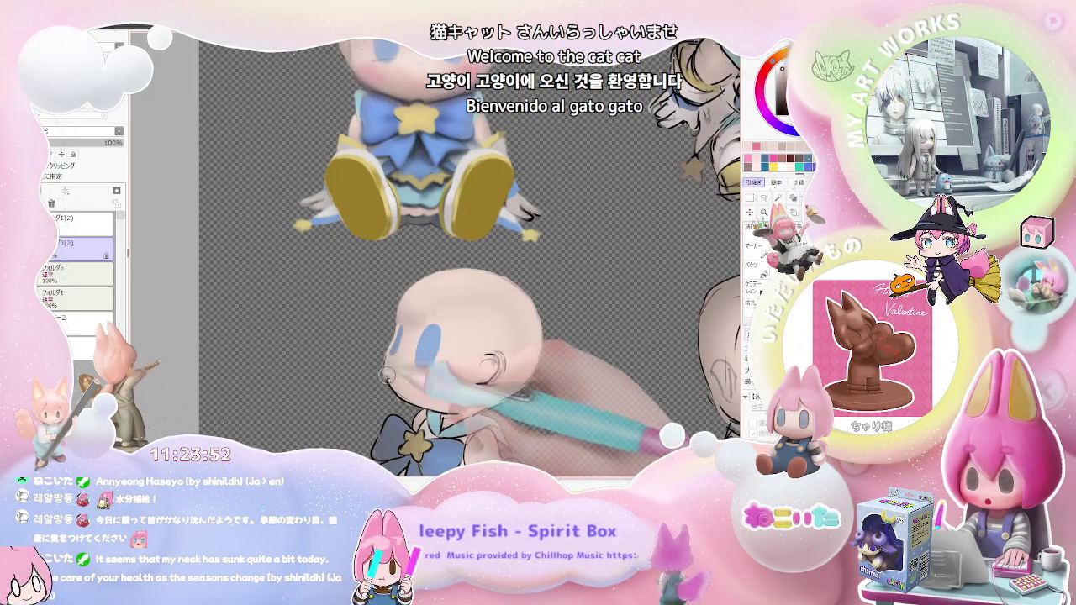
scroll(504, 336, down, 2)
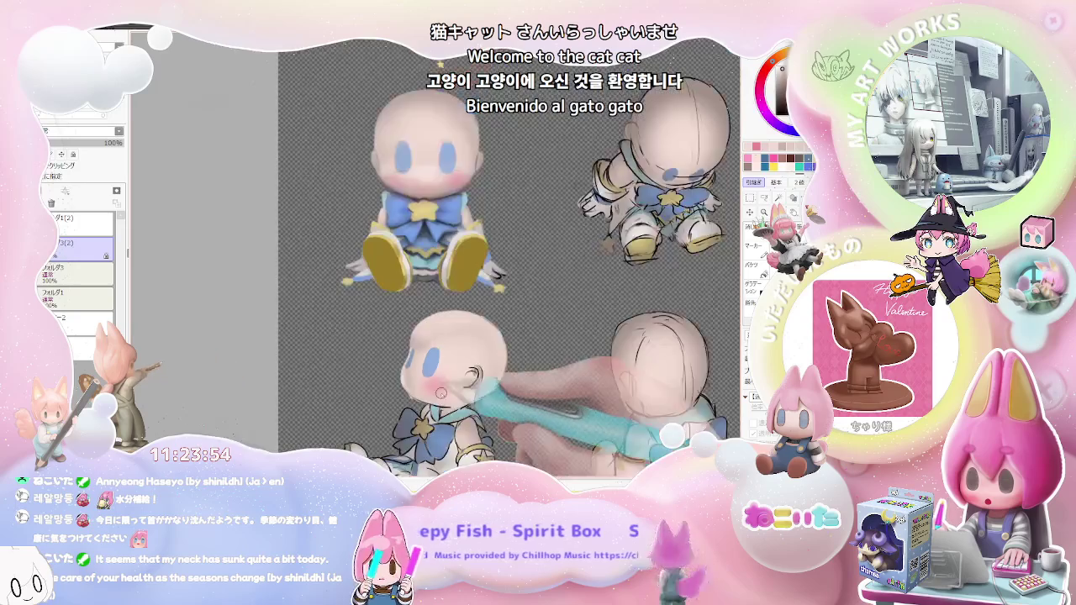
scroll(505, 336, down, 2)
drag(731, 404, 514, 404)
scroll(470, 386, up, 1)
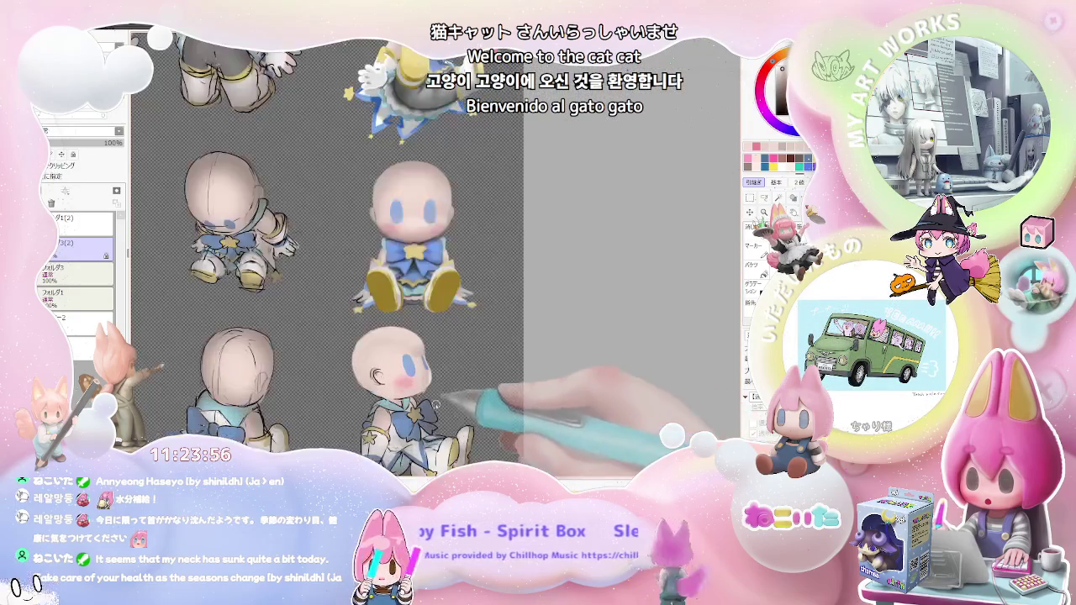
Shrink the brush with [ for fine detail and try tilting the canvas angle
scroll(420, 362, up, 1)
scroll(404, 357, up, 1)
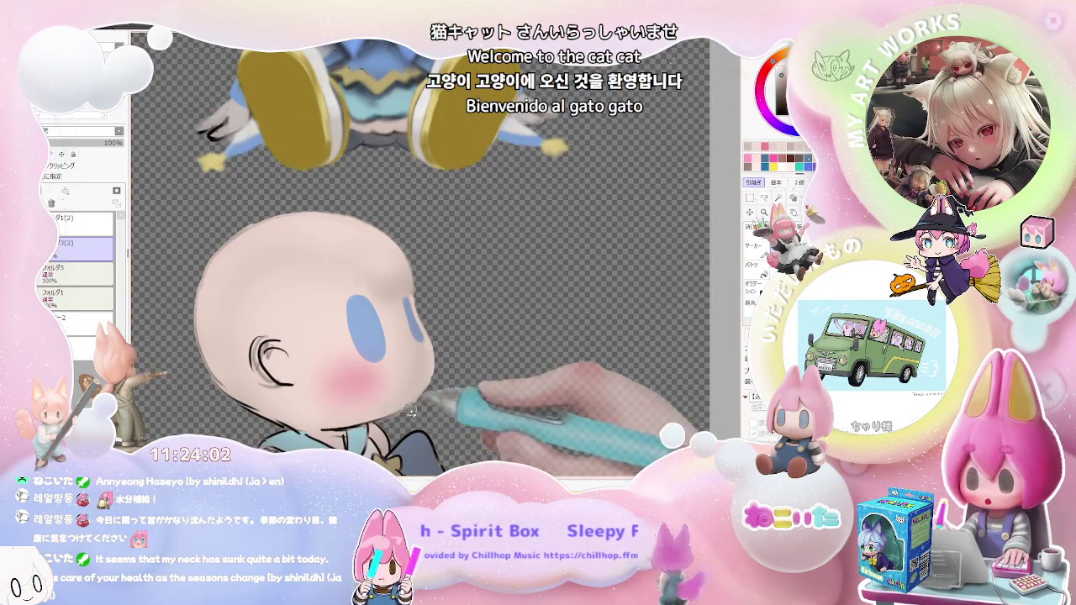
scroll(412, 386, down, 1)
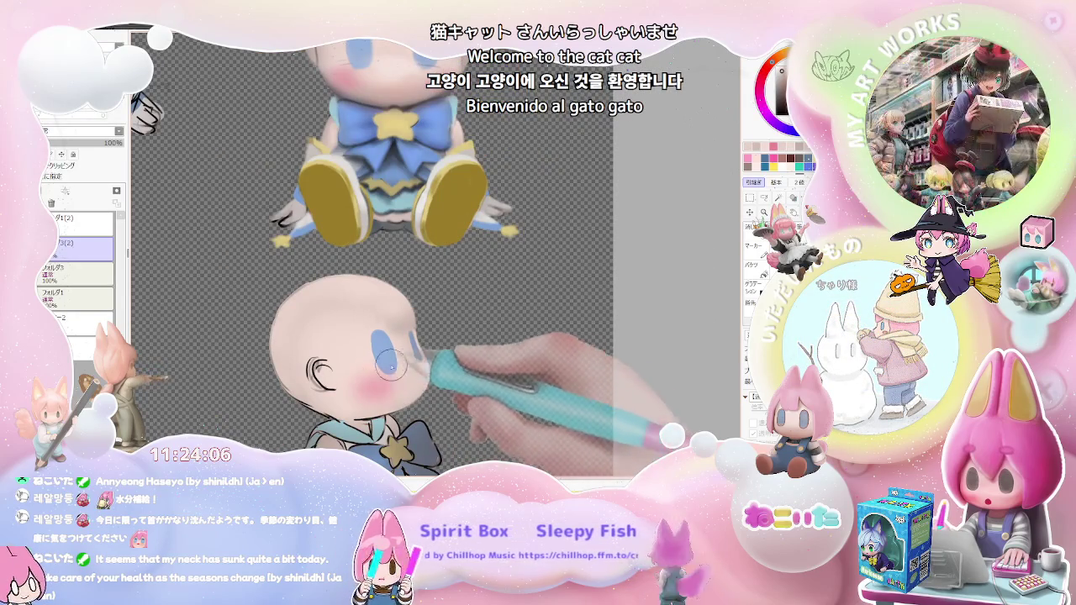
key([)
key([)
key([)
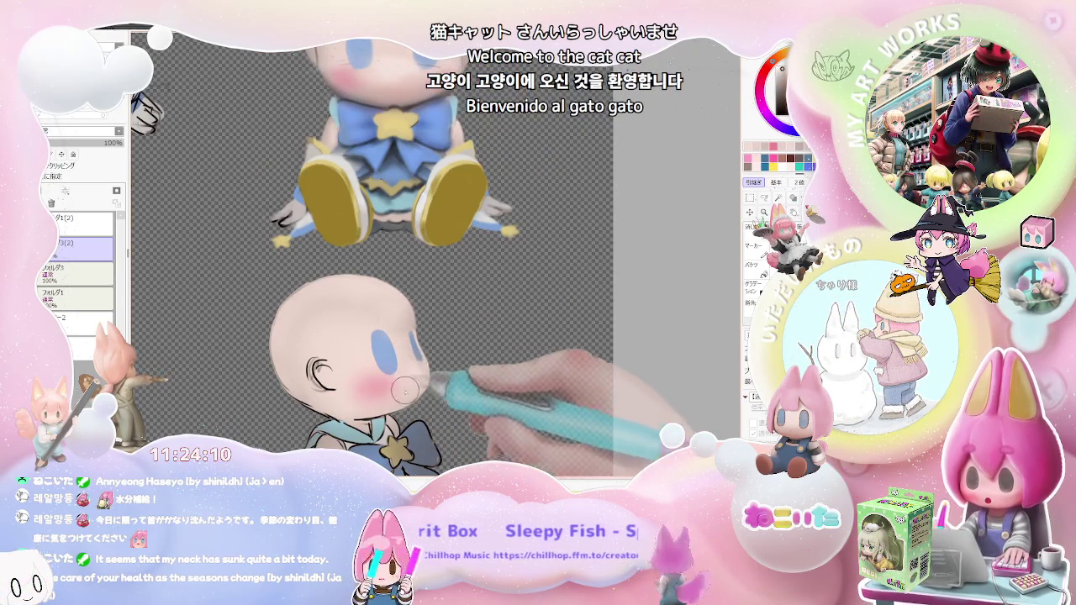
key([)
scroll(393, 389, down, 2)
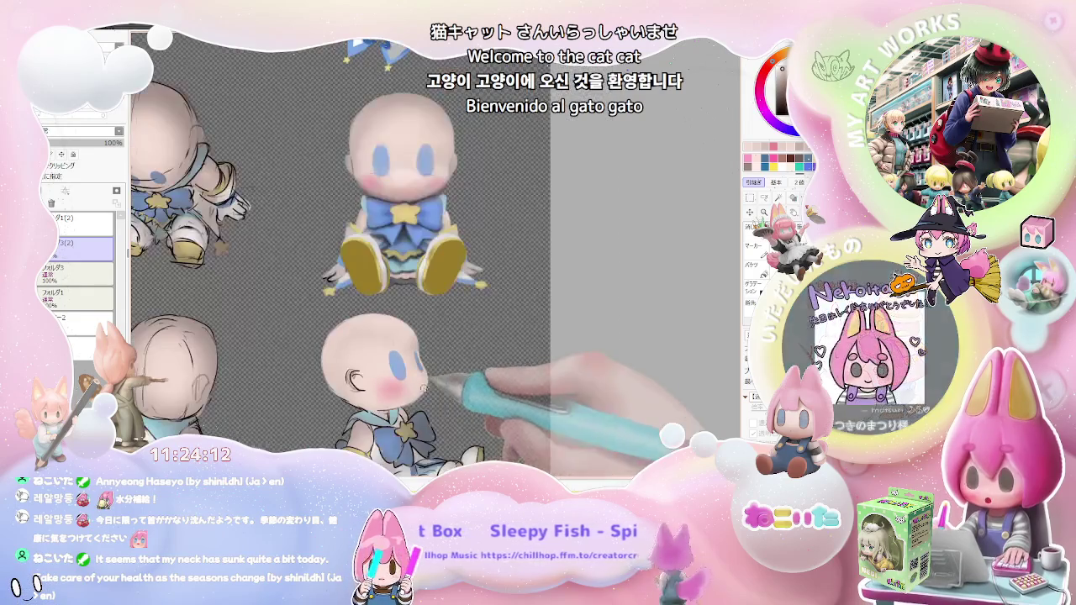
scroll(435, 385, down, 2)
scroll(435, 384, down, 3)
key(Delete)
key(Delete)
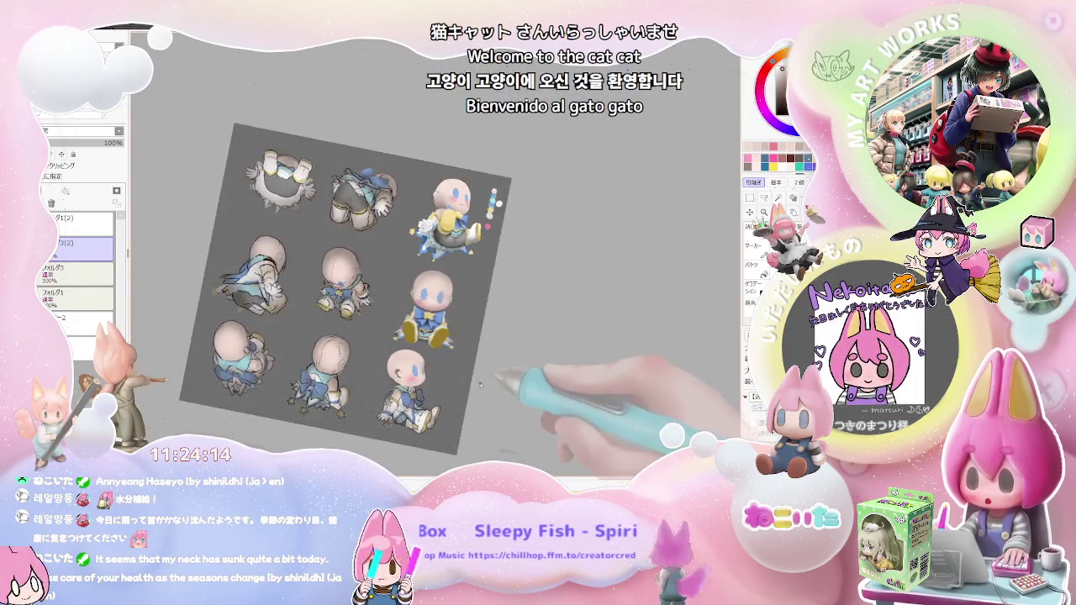
scroll(420, 395, up, 3)
key(Delete)
scroll(378, 378, up, 2)
scroll(353, 361, up, 3)
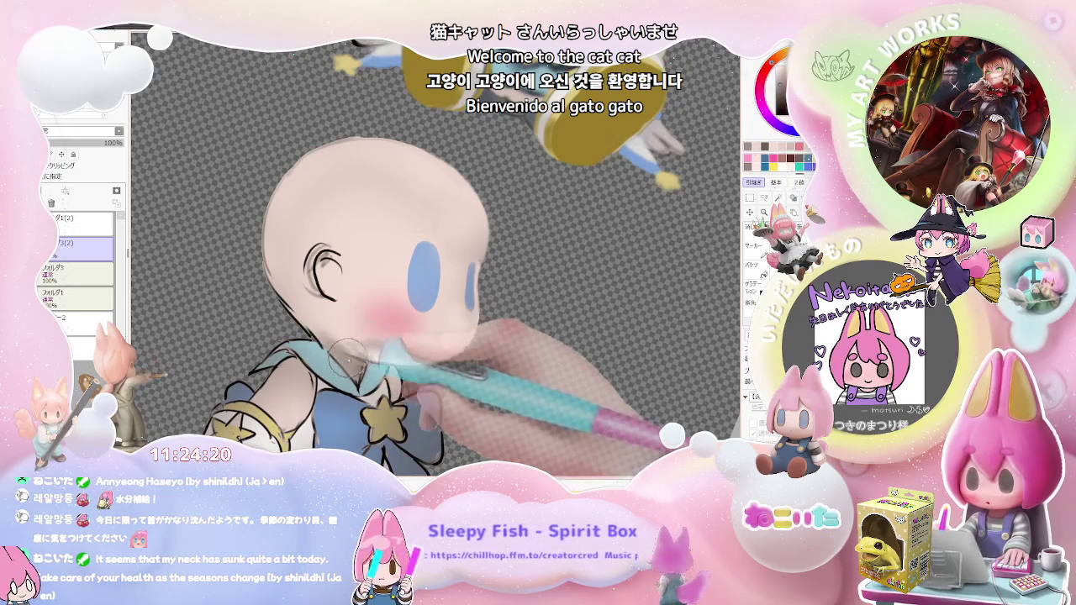
Sketch a new curve around the left side of the seated figure's ear
scroll(345, 343, down, 1)
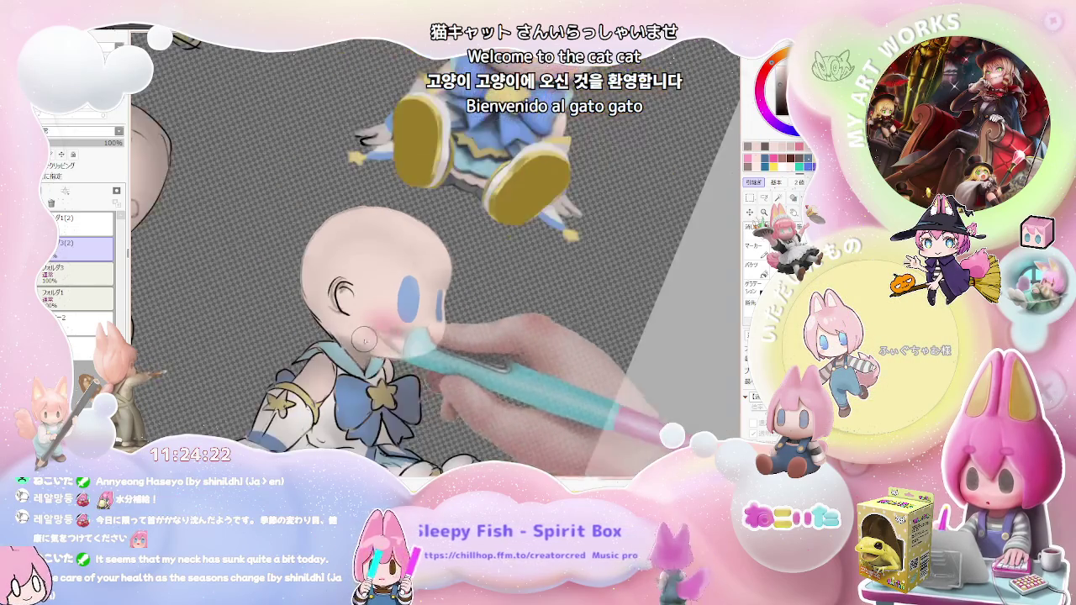
scroll(345, 343, down, 2)
scroll(353, 336, down, 1)
scroll(382, 331, up, 3)
drag(381, 330, 357, 316)
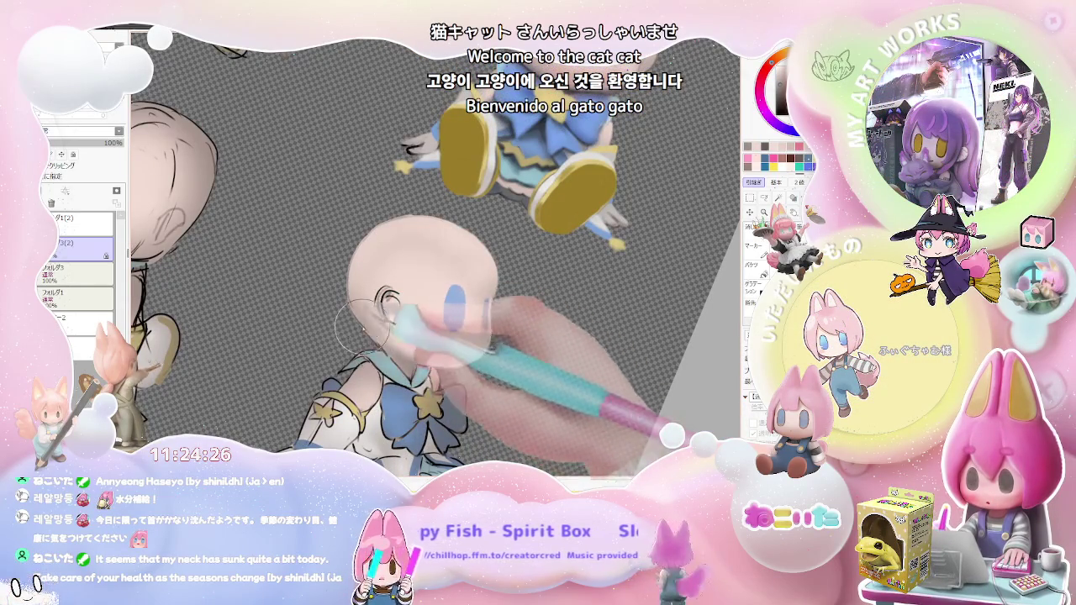
scroll(416, 360, down, 2)
key(Delete)
scroll(416, 336, down, 1)
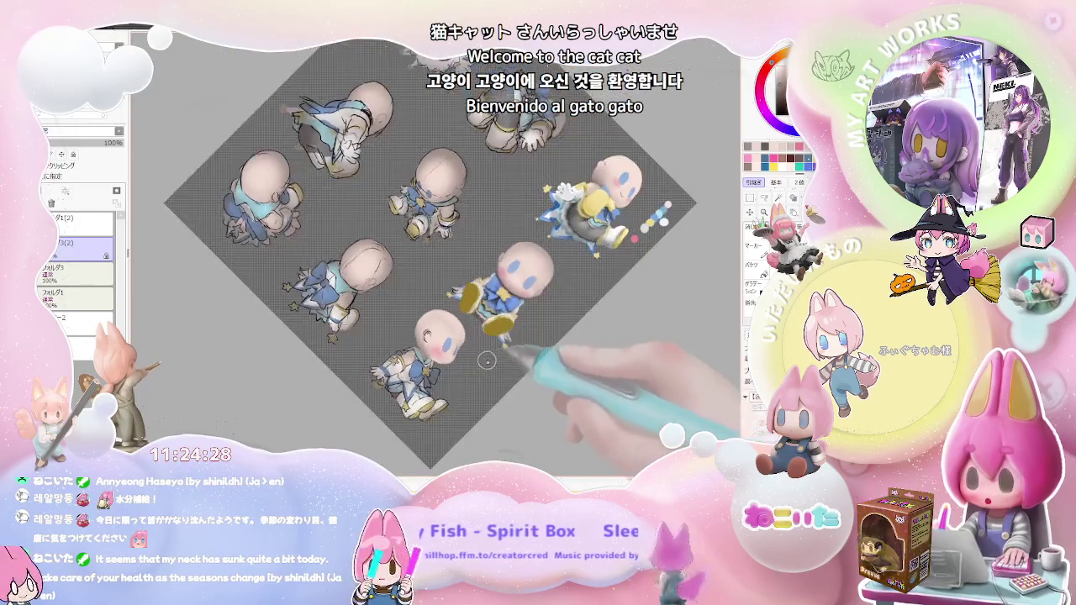
Stroke a new sketch line along the lower chibi figure's head outline
scroll(418, 319, up, 3)
scroll(423, 318, up, 3)
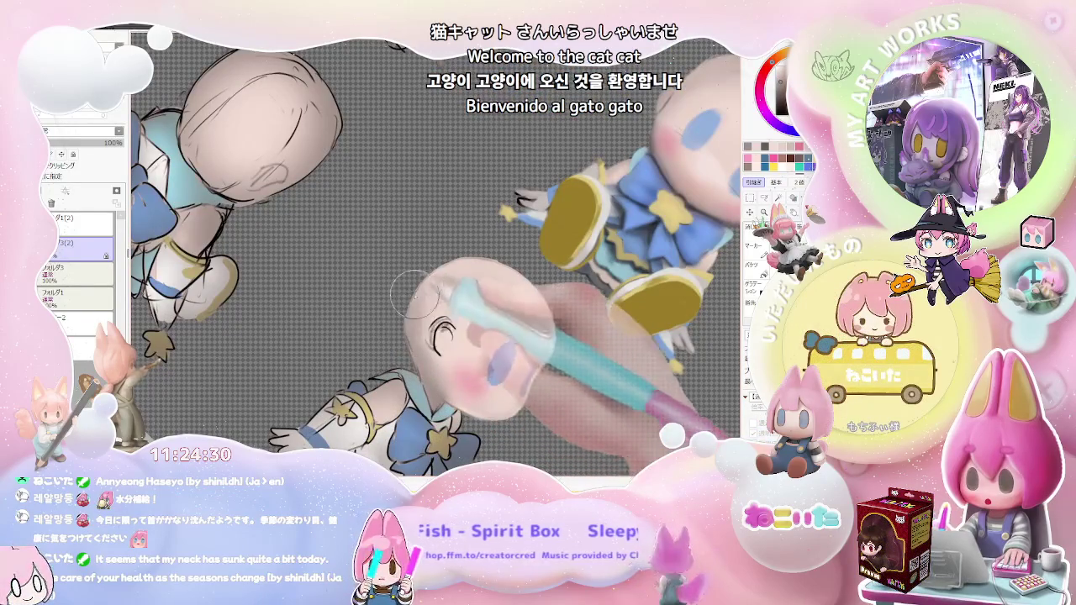
drag(426, 289, 424, 314)
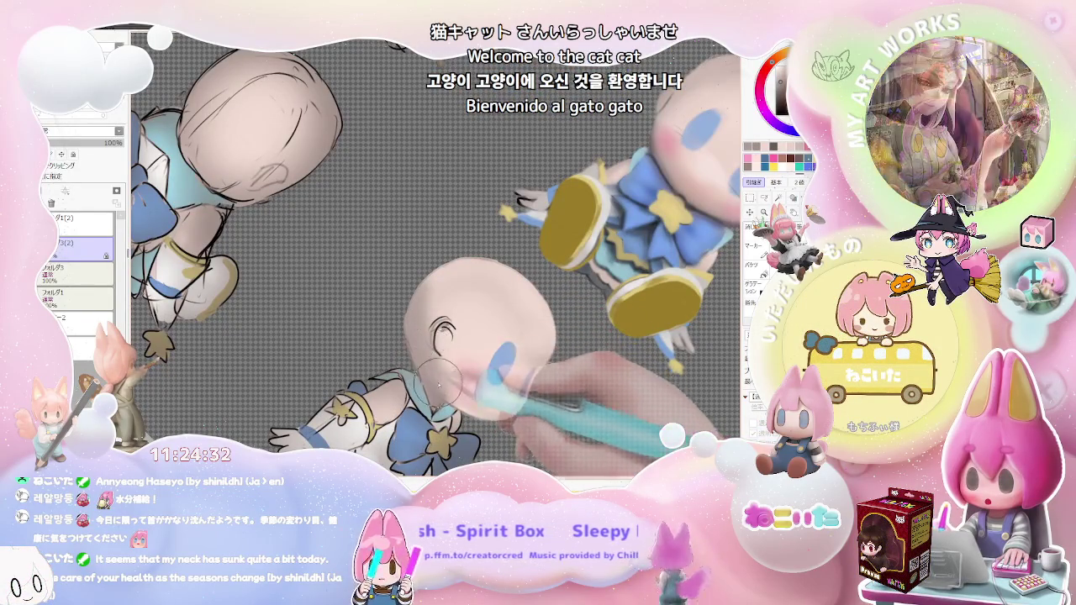
scroll(426, 360, down, 2)
scroll(427, 360, down, 2)
scroll(427, 370, up, 2)
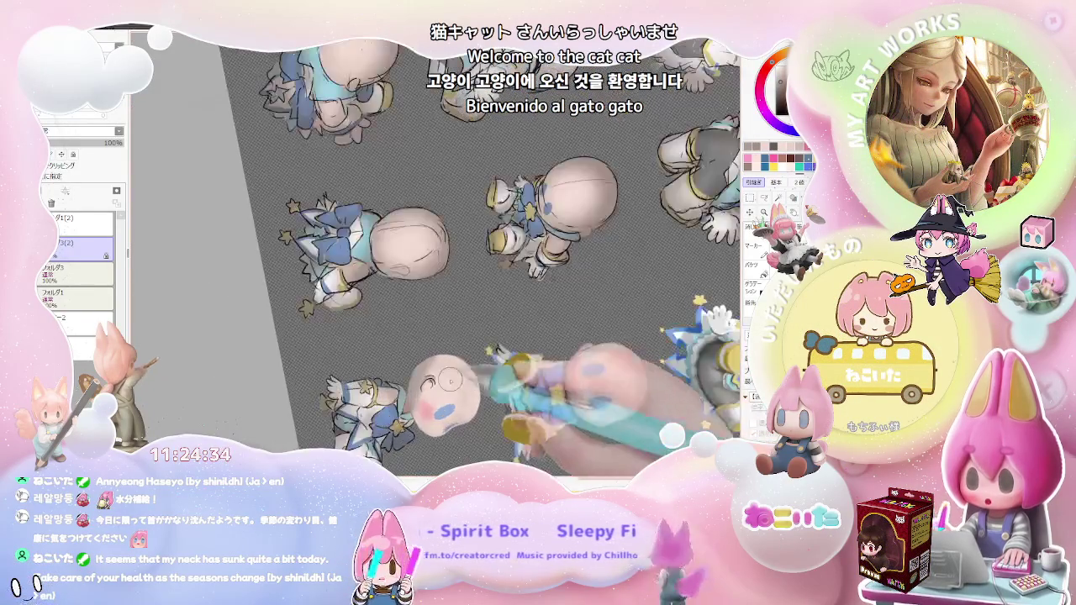
scroll(427, 370, up, 2)
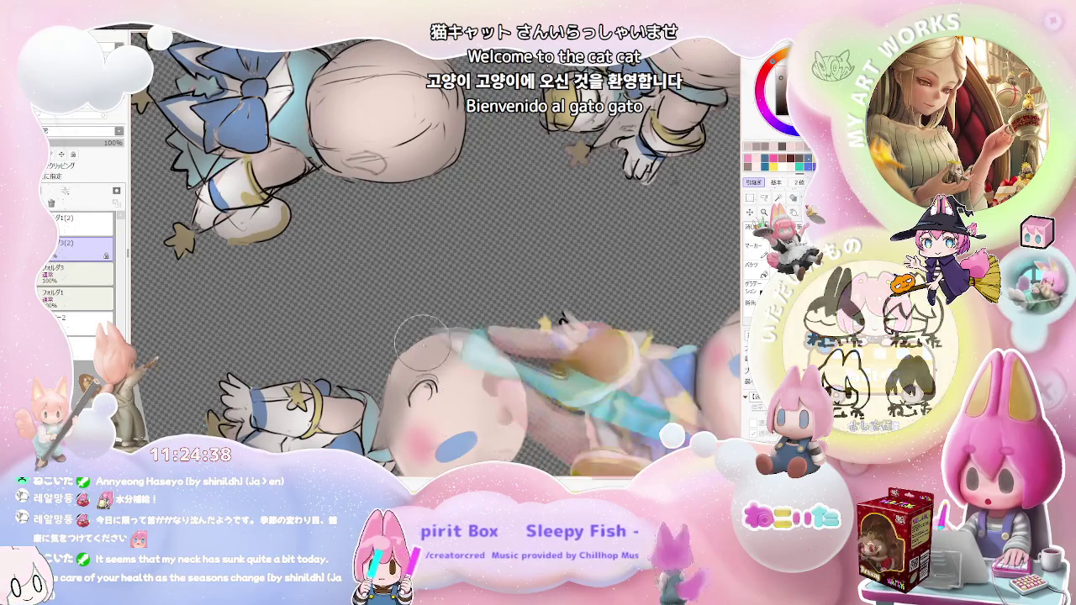
scroll(425, 382, down, 2)
scroll(608, 345, down, 2)
scroll(504, 361, up, 1)
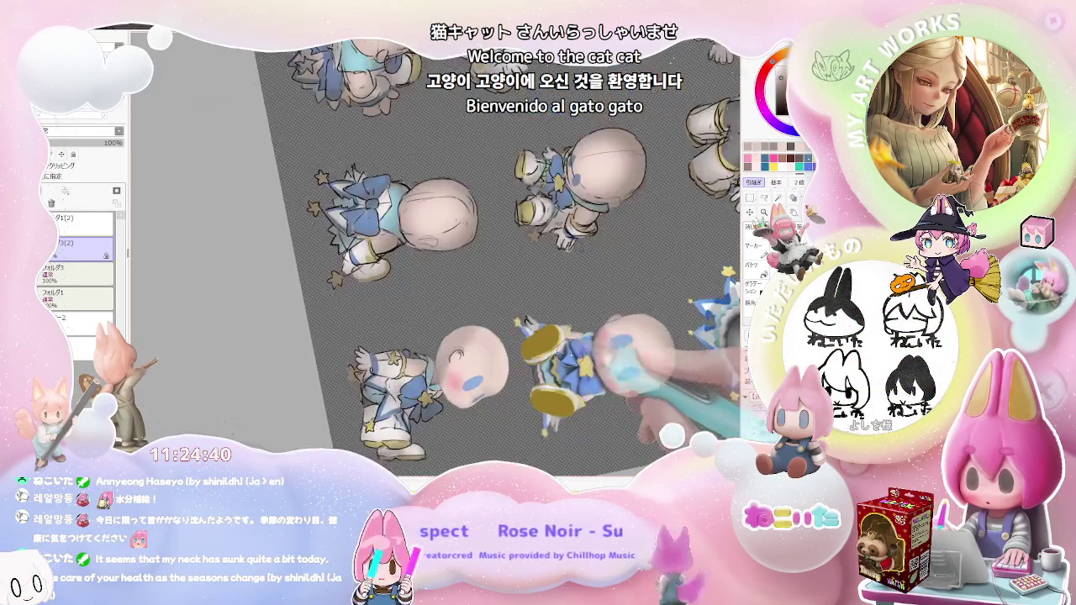
scroll(378, 383, up, 2)
scroll(378, 383, up, 2)
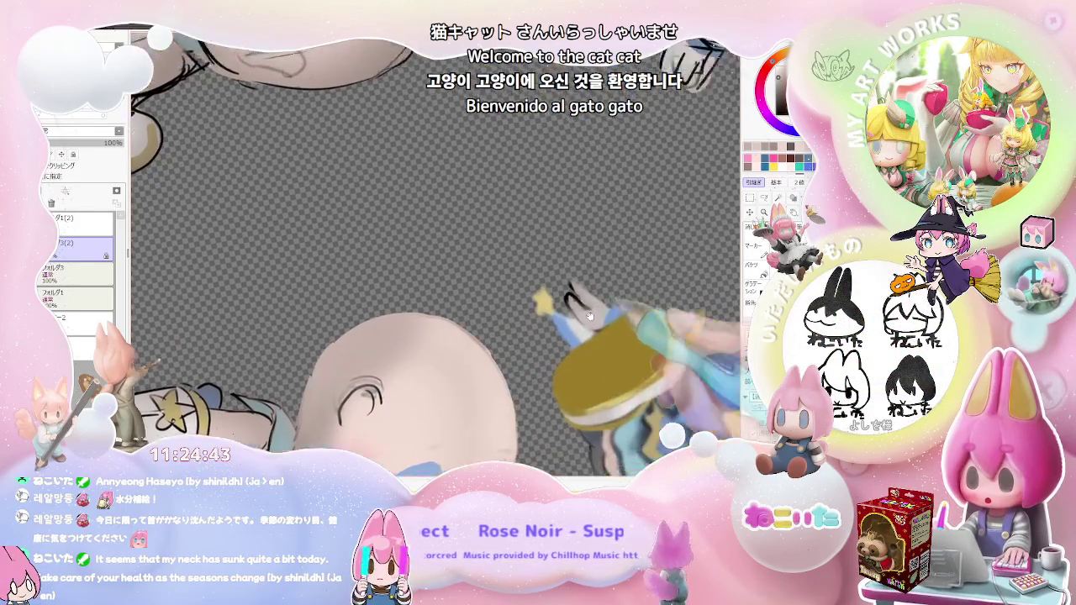
Pan and zoom to inspect the figure's yellow shoe and the full sheet
drag(368, 378, 349, 351)
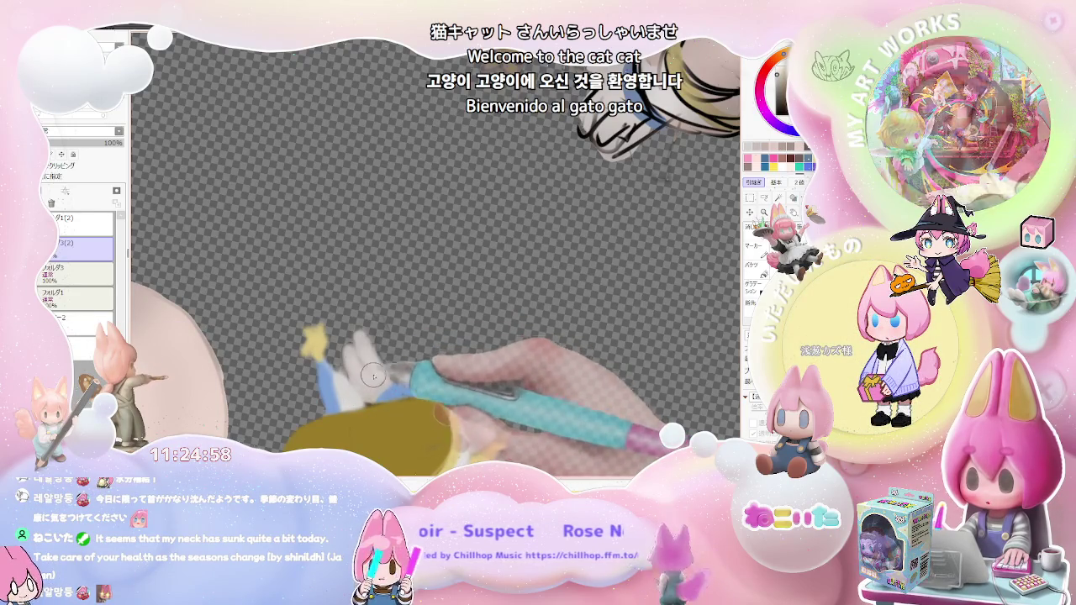
scroll(373, 376, down, 2)
scroll(420, 353, down, 2)
scroll(462, 328, down, 2)
scroll(501, 298, down, 2)
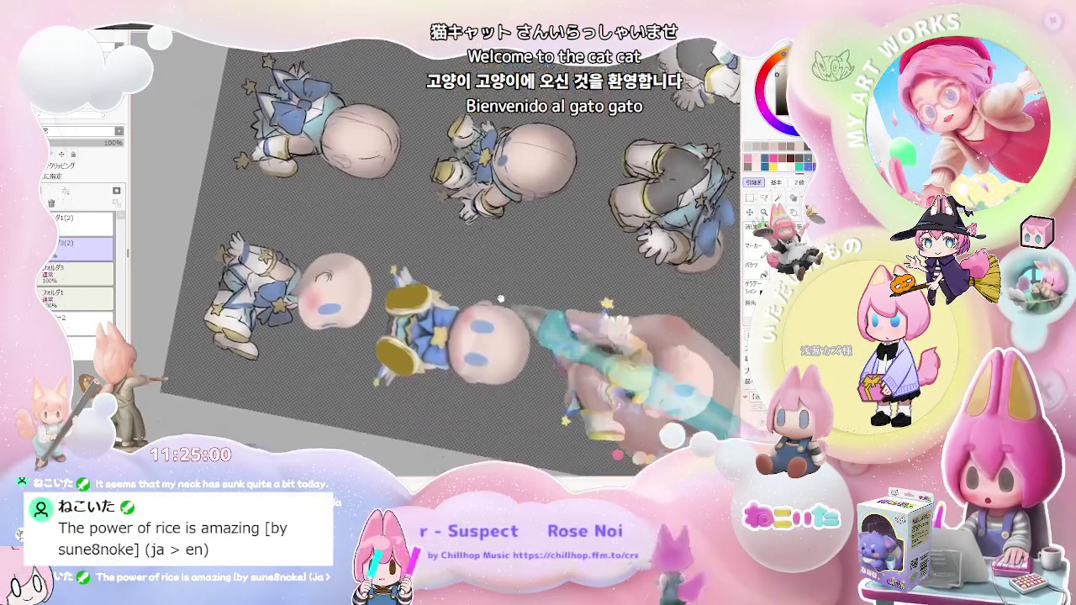
scroll(471, 319, up, 2)
scroll(429, 336, up, 2)
scroll(384, 359, up, 2)
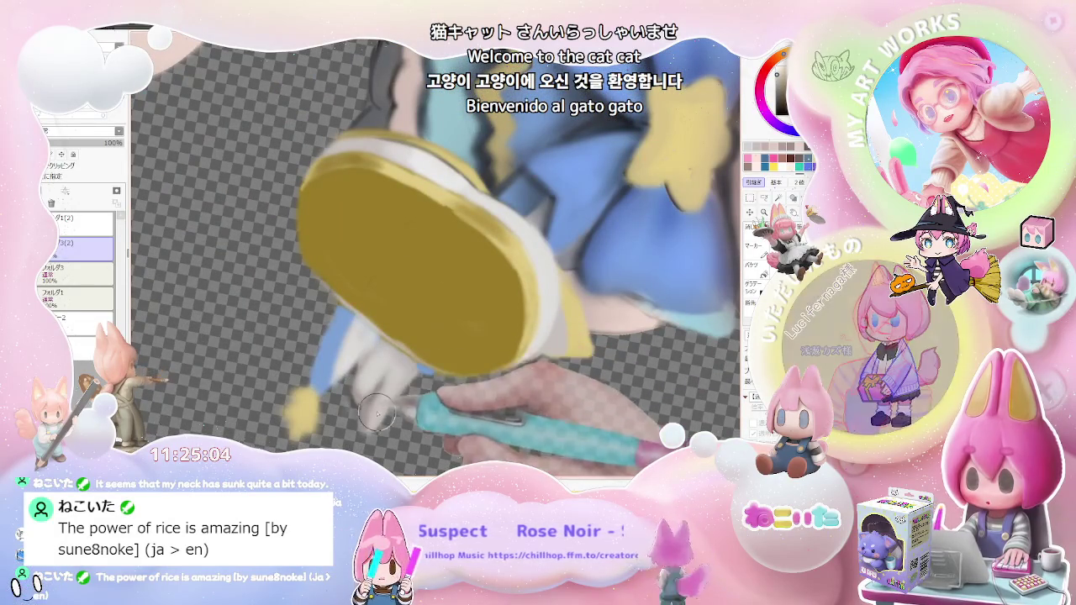
scroll(389, 400, down, 2)
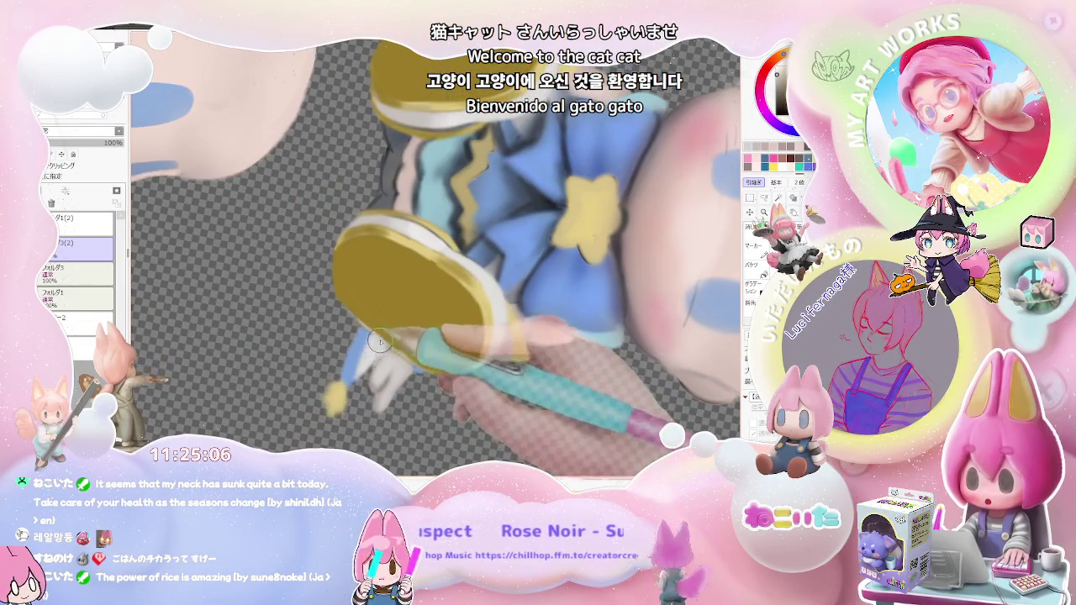
scroll(363, 372, down, 3)
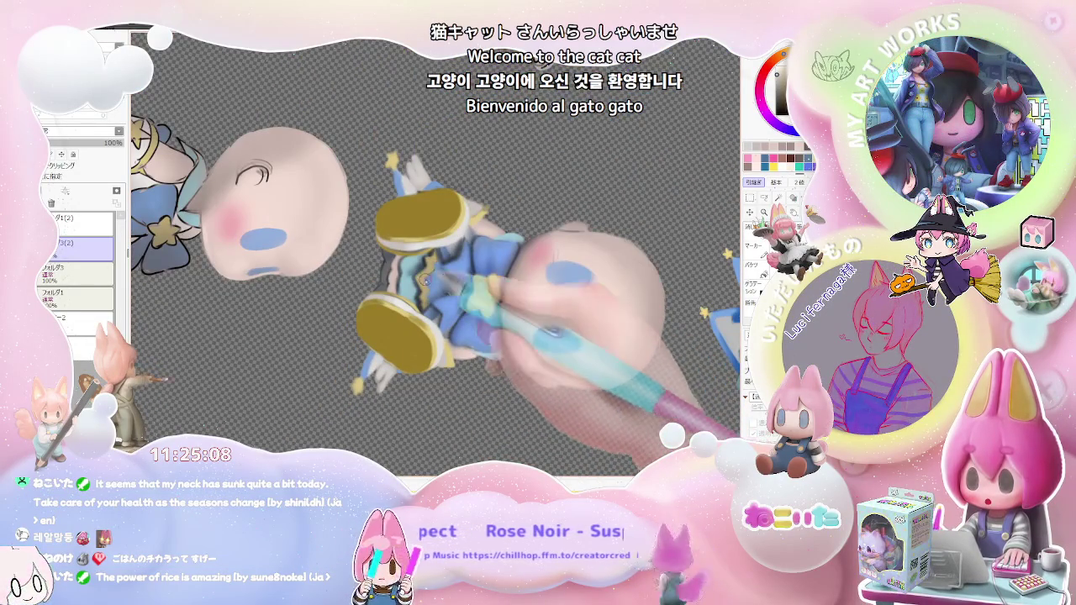
scroll(422, 266, up, 3)
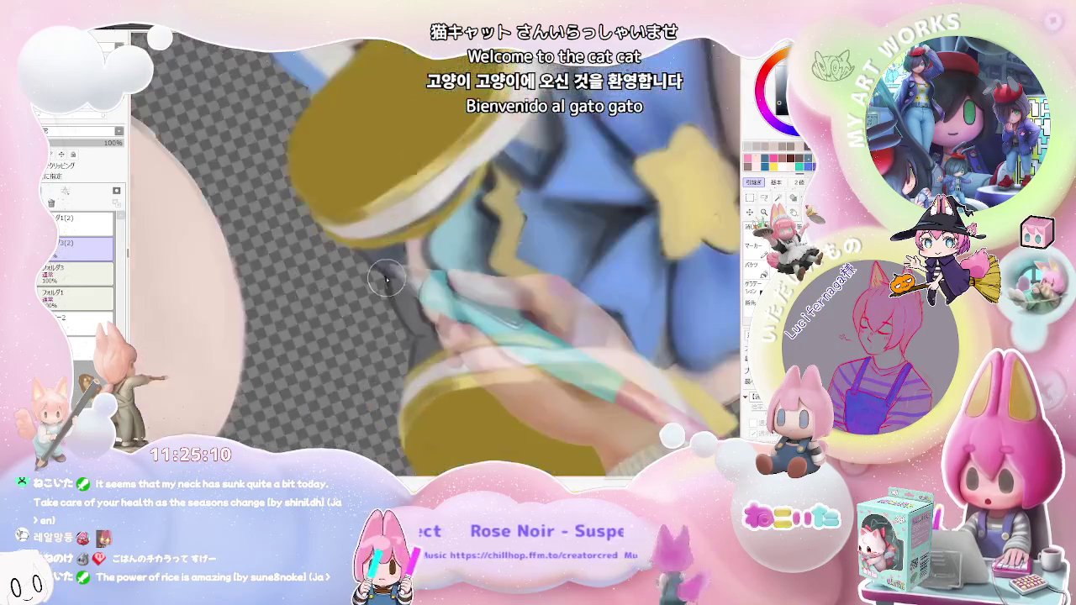
scroll(373, 280, up, 2)
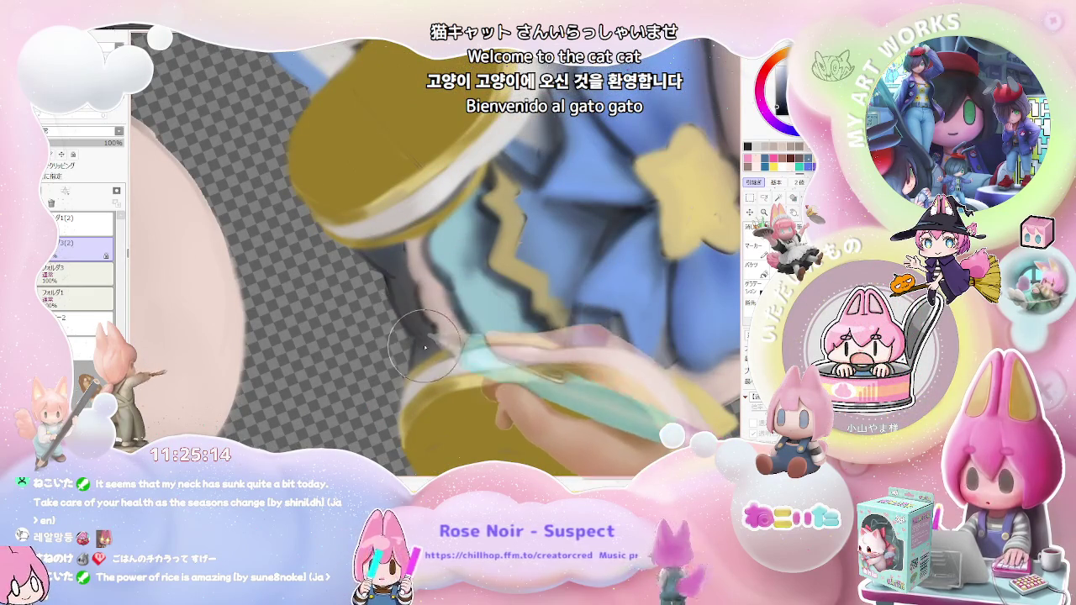
scroll(408, 302, down, 2)
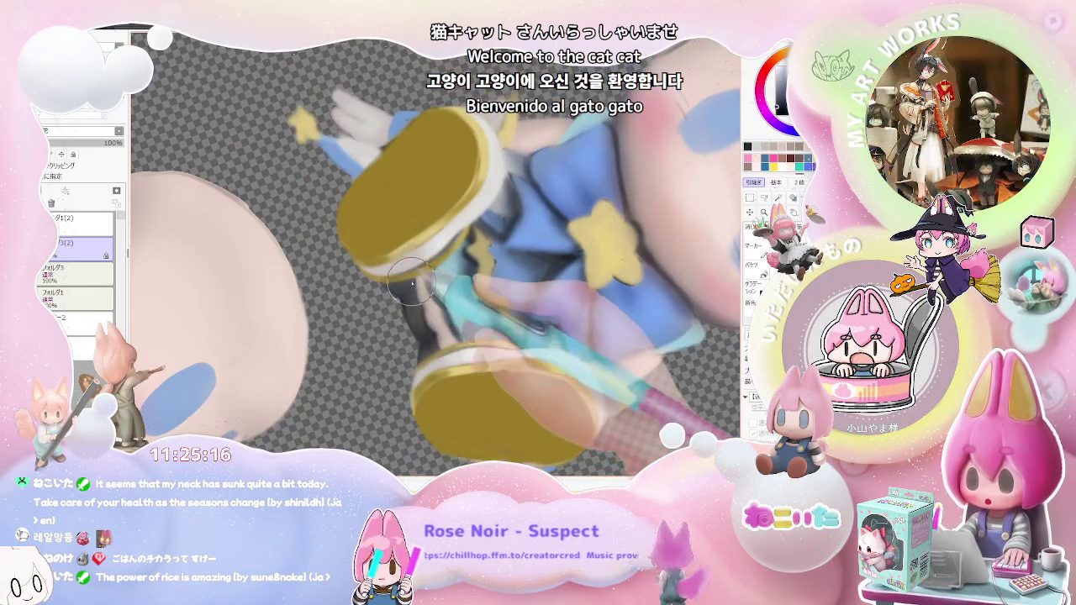
scroll(412, 283, down, 3)
scroll(584, 360, down, 2)
scroll(581, 366, down, 1)
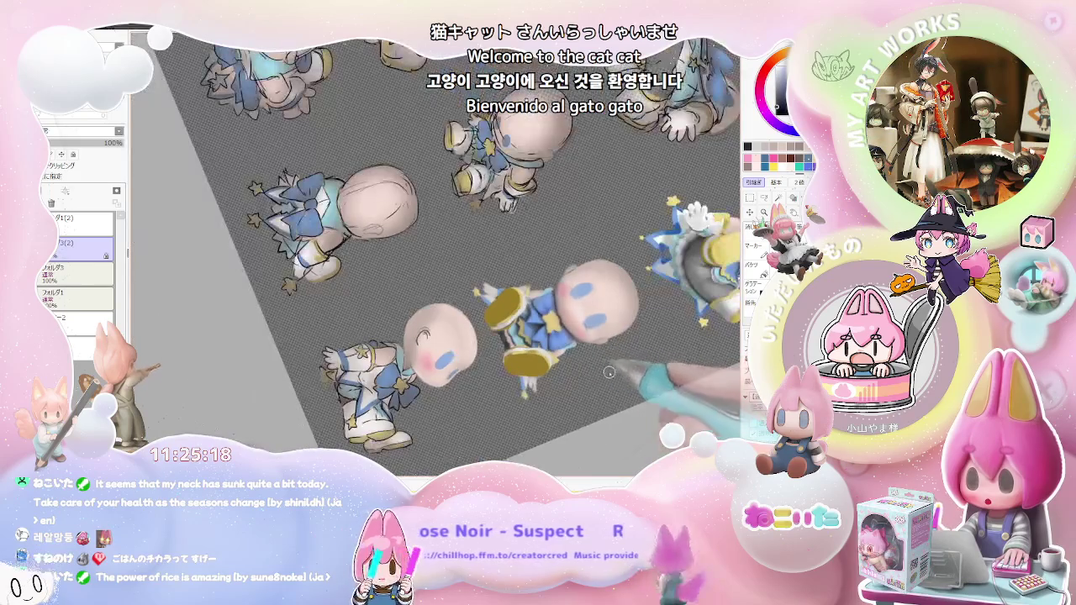
scroll(584, 369, down, 1)
scroll(588, 374, down, 1)
scroll(594, 380, down, 1)
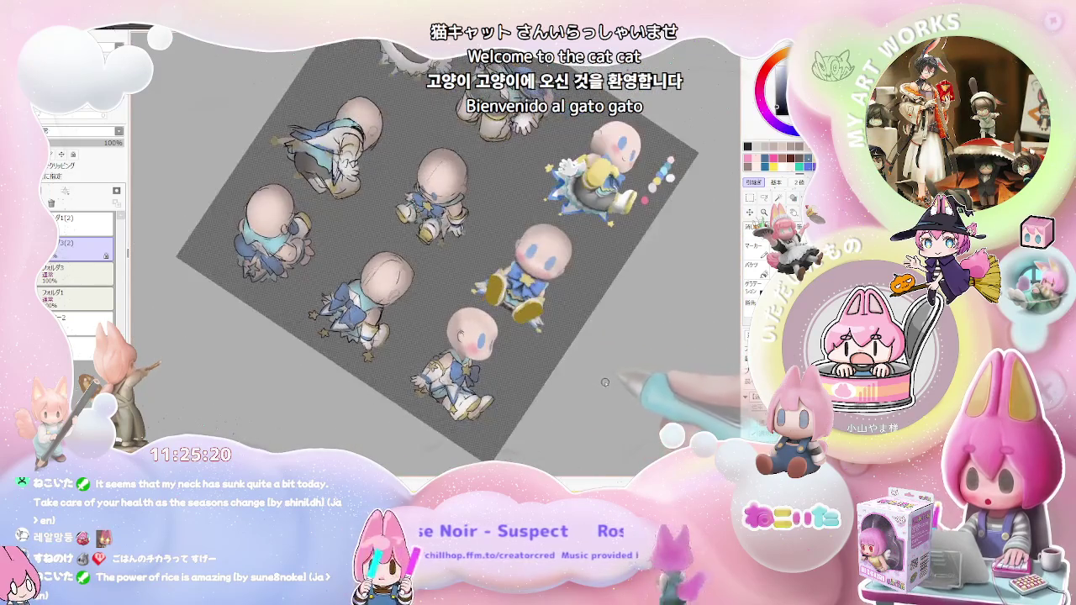
scroll(595, 380, up, 2)
scroll(471, 378, up, 2)
scroll(413, 347, up, 2)
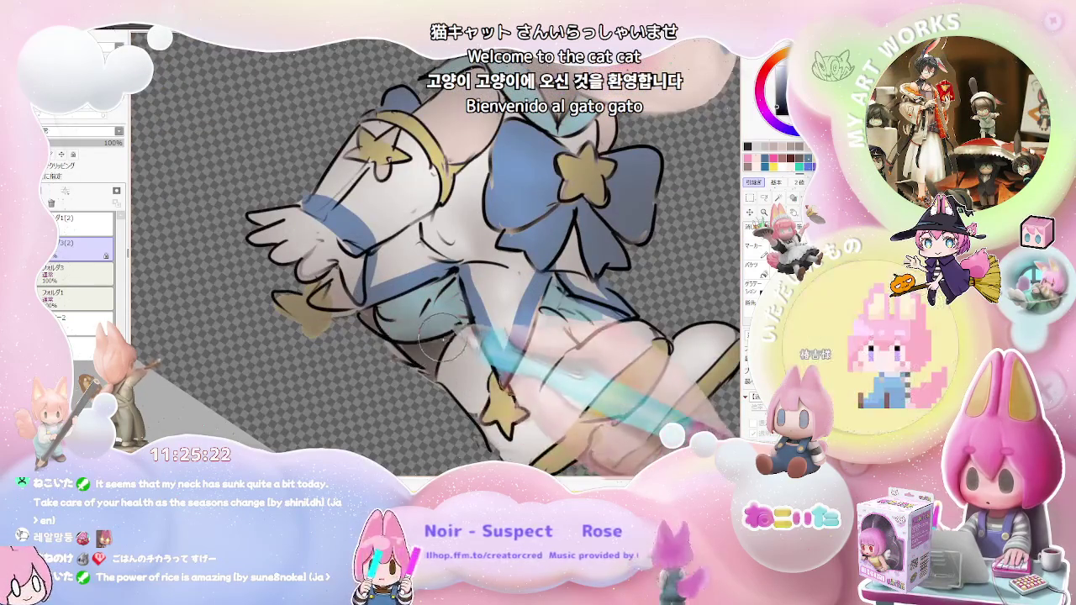
Tilt the view into a close-up of the lower-right figure's head, then straighten it
scroll(427, 370, down, 1)
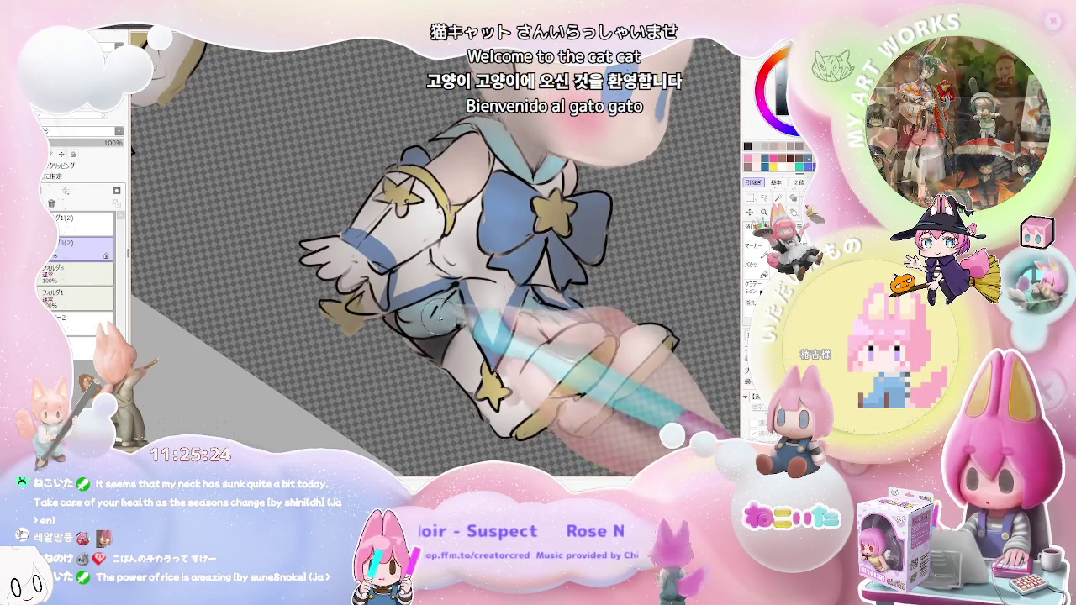
scroll(439, 307, down, 3)
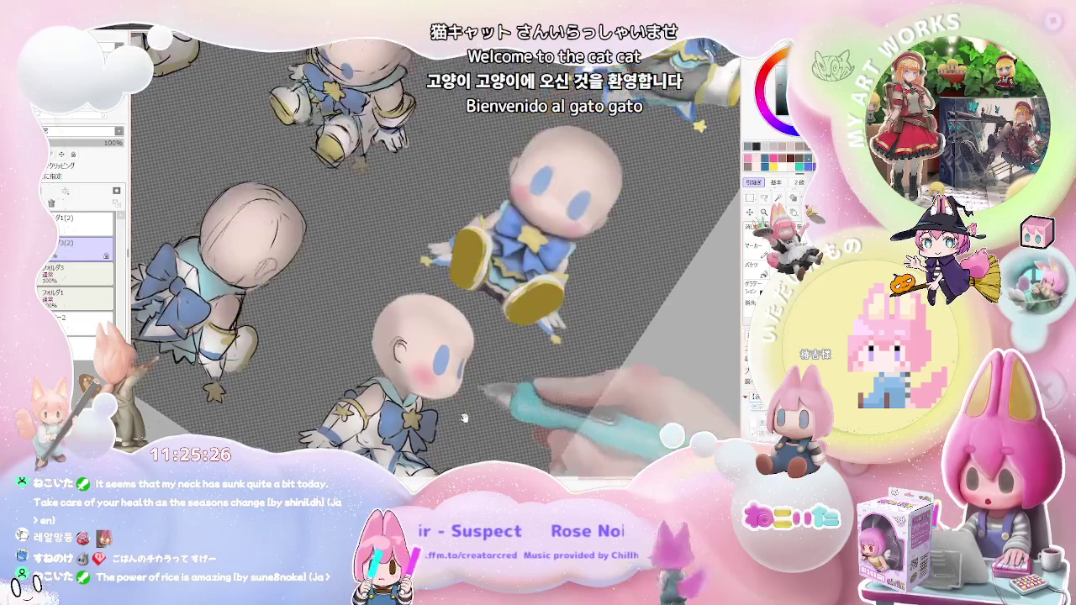
scroll(437, 252, up, 1)
scroll(437, 252, up, 2)
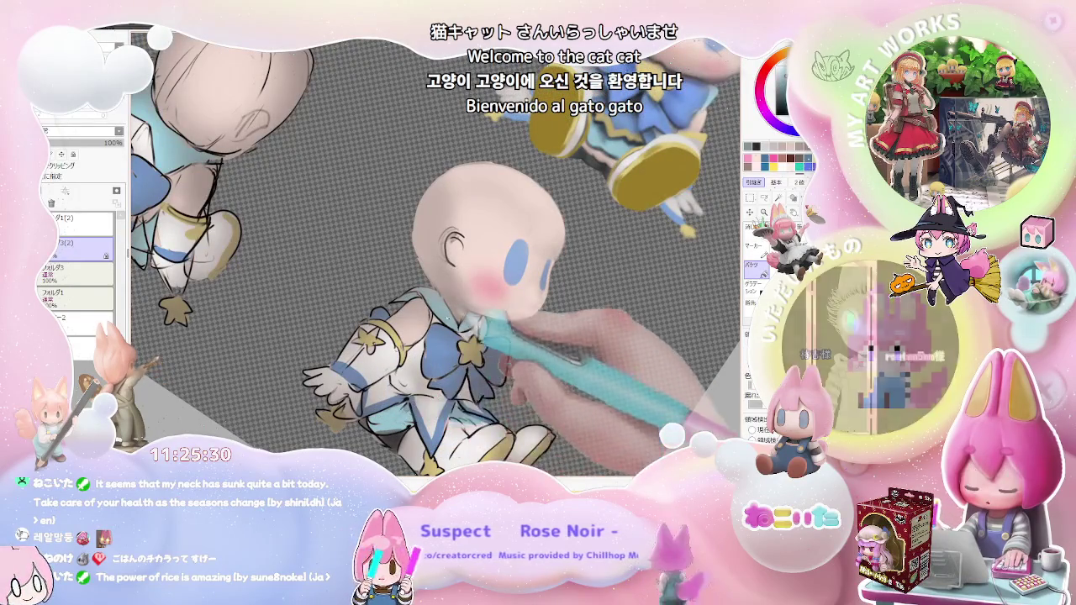
scroll(437, 252, down, 3)
scroll(437, 252, down, 1)
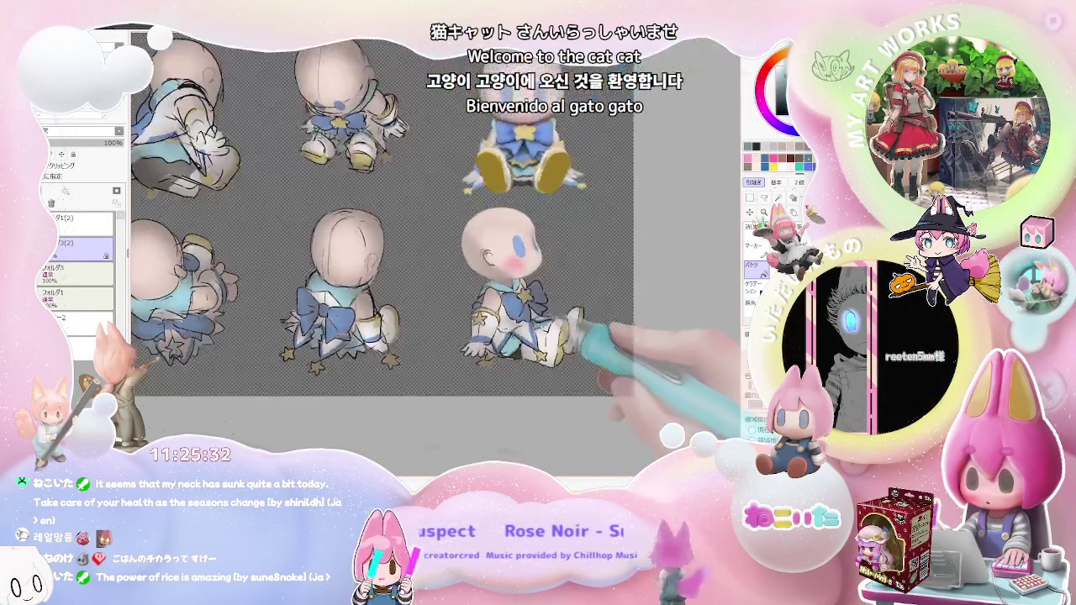
scroll(477, 286, up, 3)
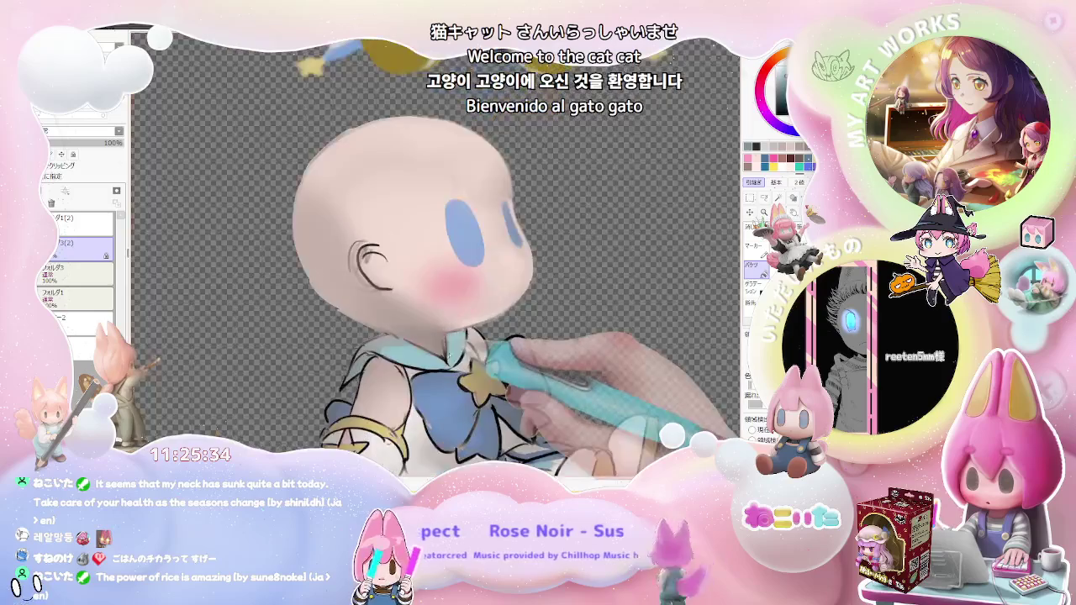
scroll(454, 327, up, 1)
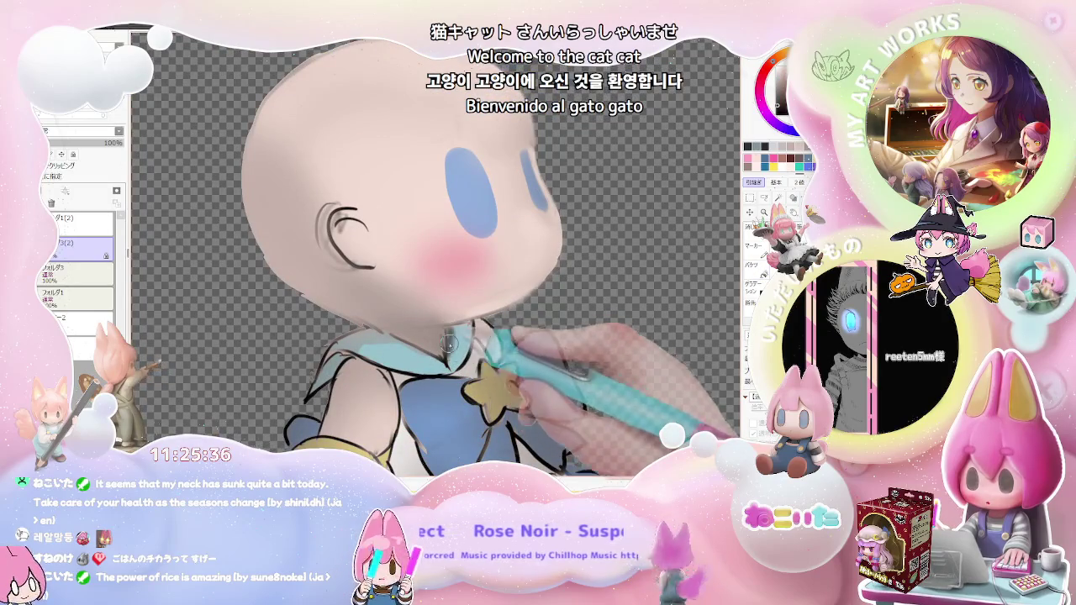
scroll(448, 362, down, 2)
scroll(537, 380, down, 2)
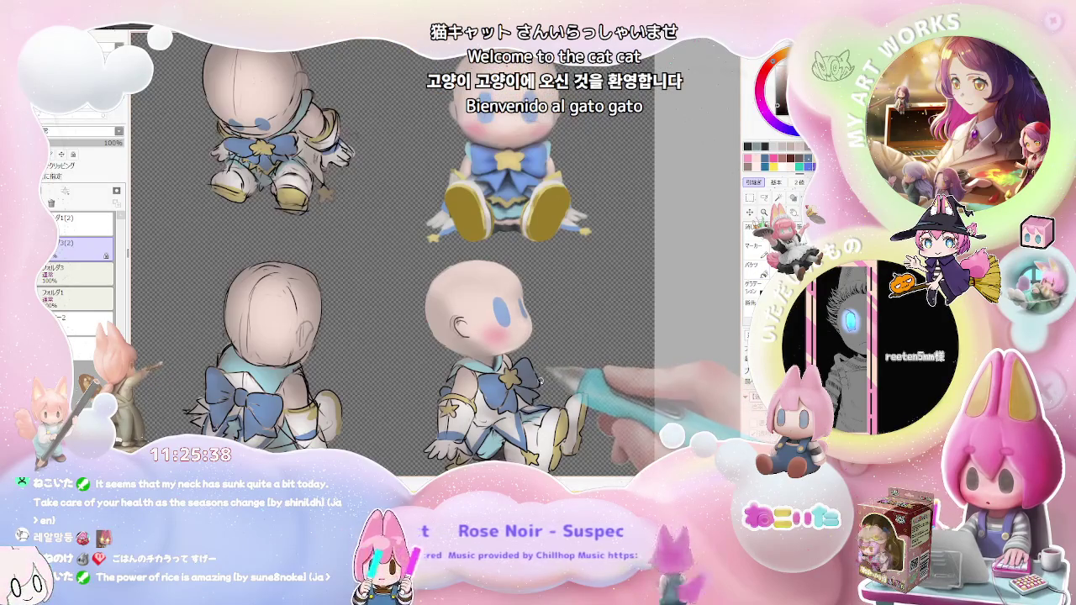
scroll(540, 381, up, 2)
scroll(529, 353, up, 2)
drag(521, 319, 513, 286)
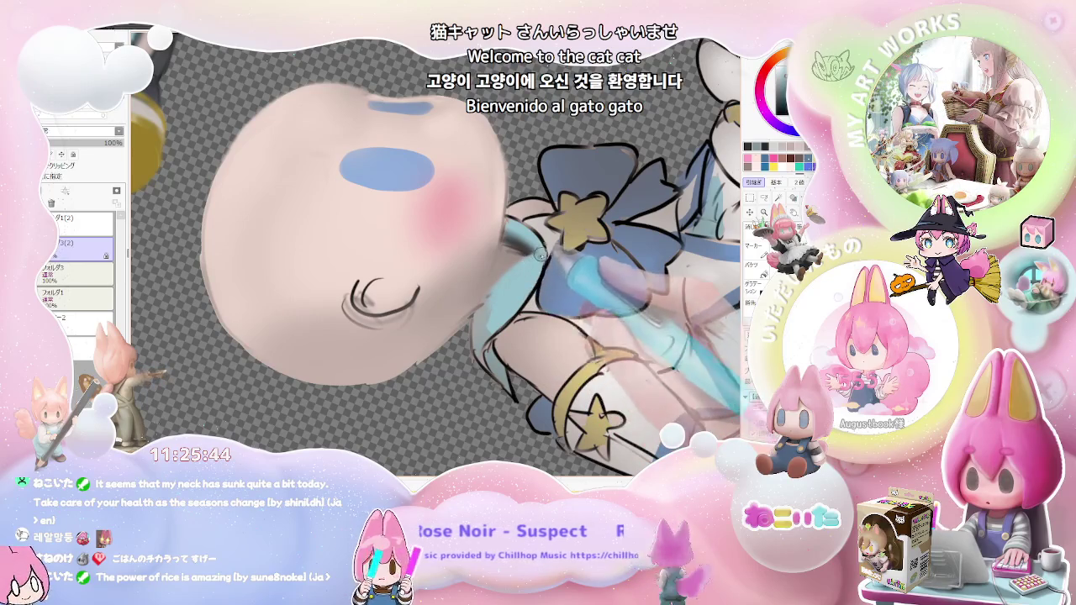
drag(538, 262, 461, 380)
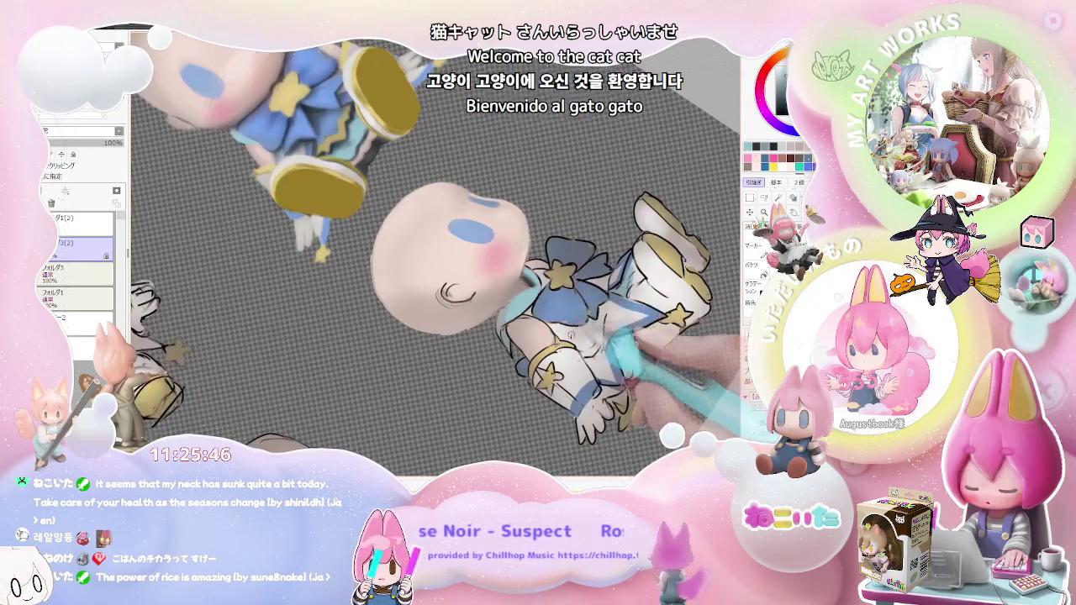
Set the brush size to 26.0 and soften the light-blue collar and cheek blush
scroll(461, 380, up, 1)
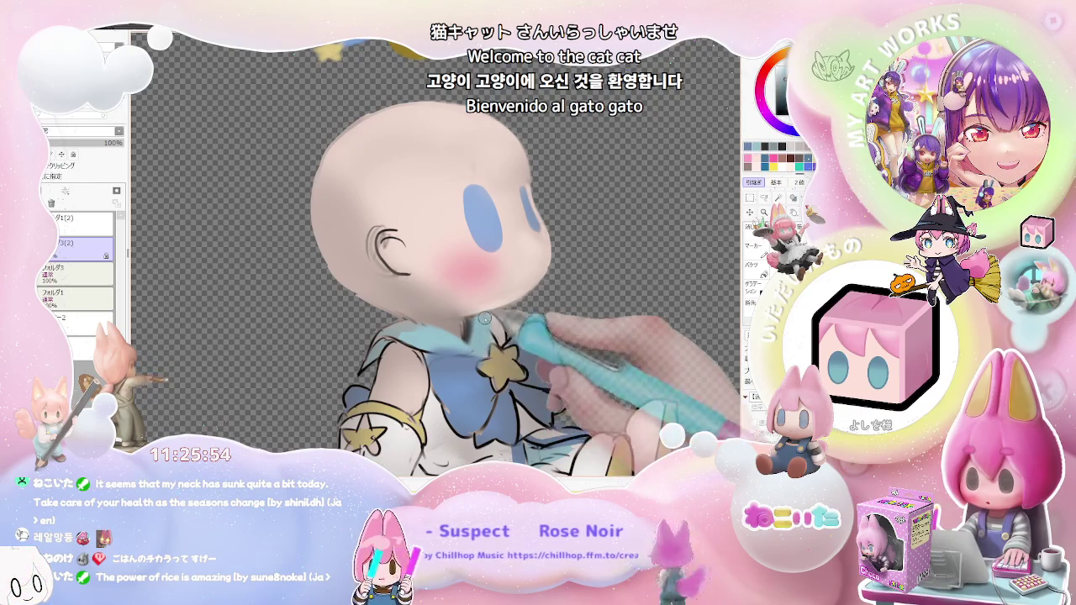
scroll(485, 318, down, 2)
scroll(485, 319, down, 1)
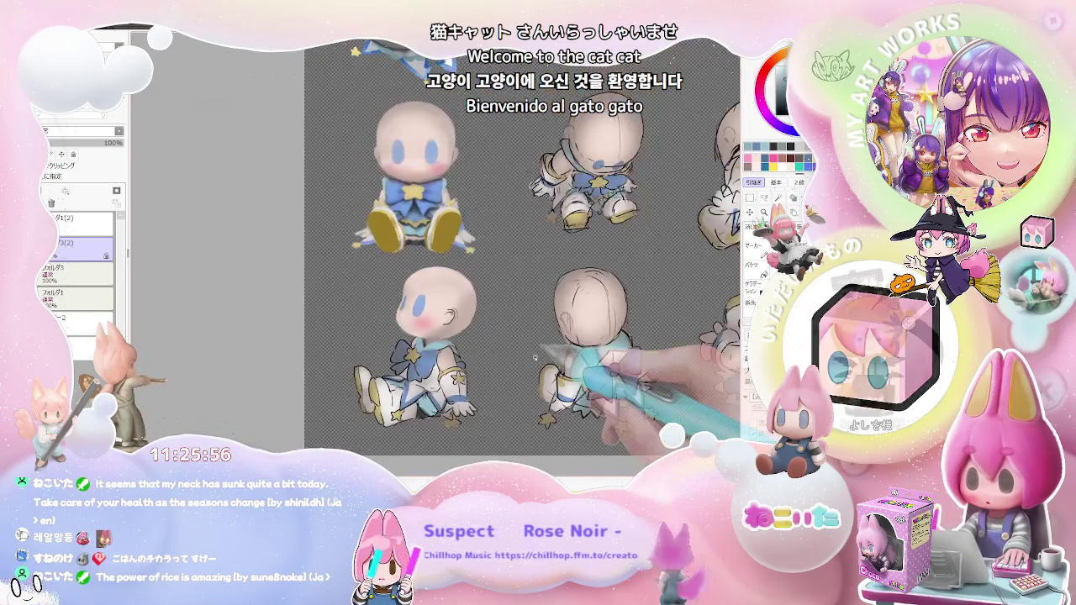
scroll(416, 349, up, 2)
scroll(412, 349, up, 1)
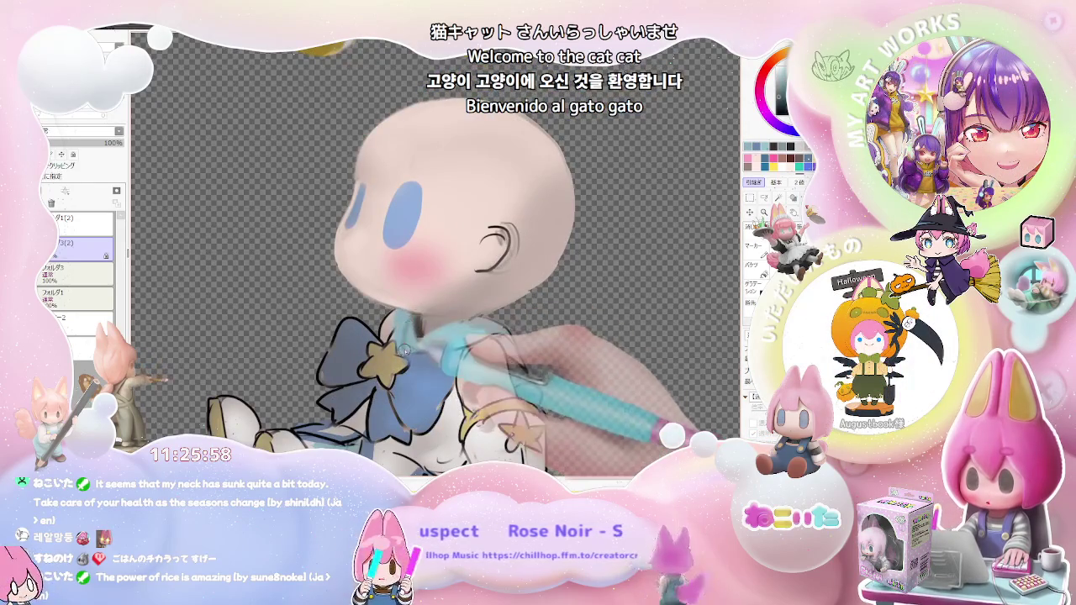
drag(404, 350, 406, 334)
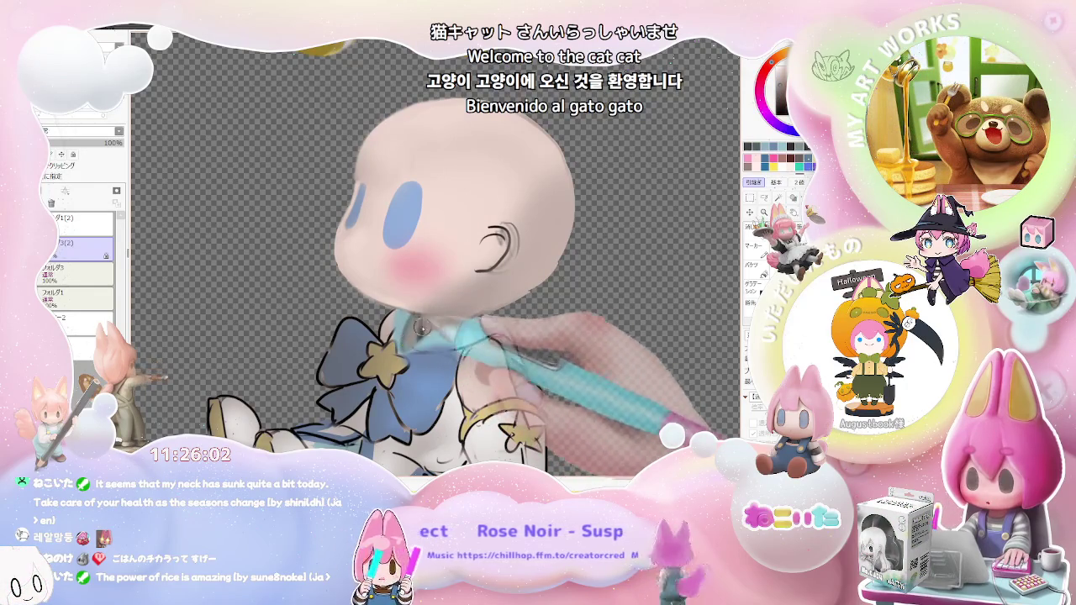
scroll(453, 332, down, 1)
scroll(453, 333, down, 1)
scroll(437, 328, up, 2)
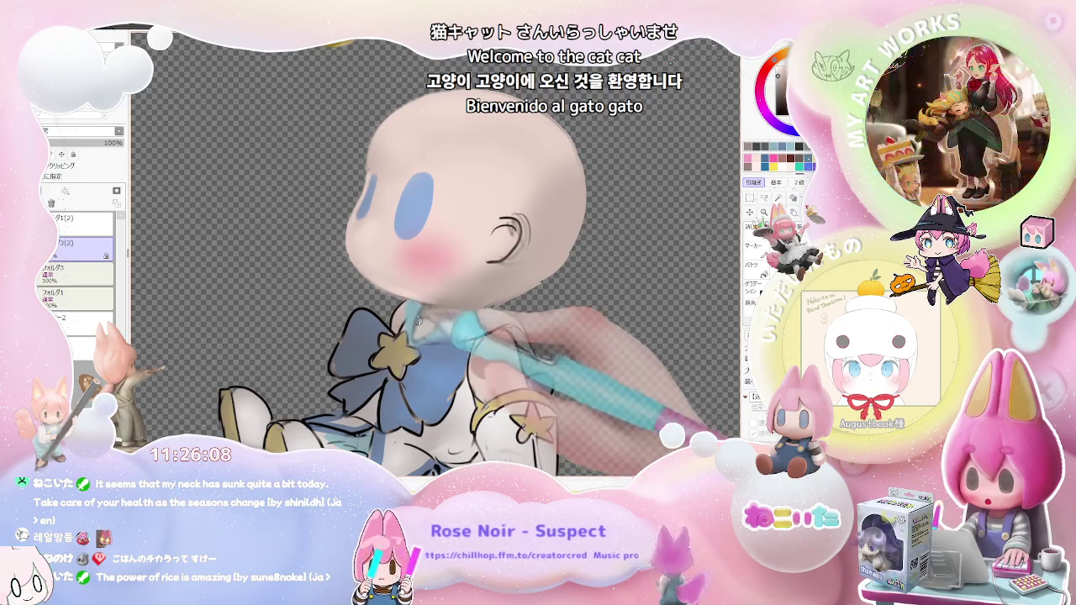
scroll(433, 329, down, 2)
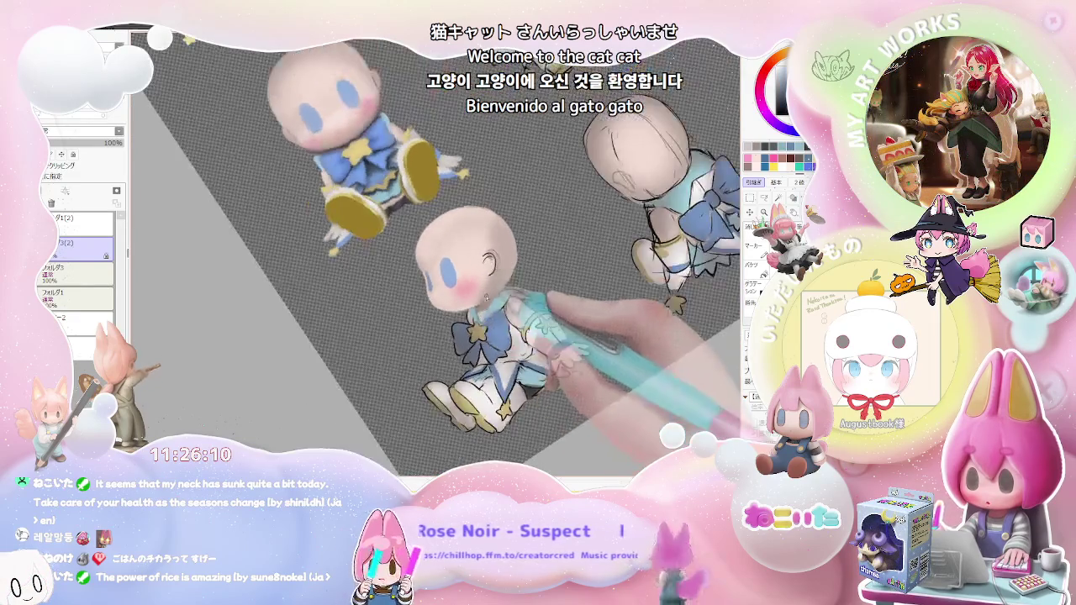
scroll(470, 345, up, 3)
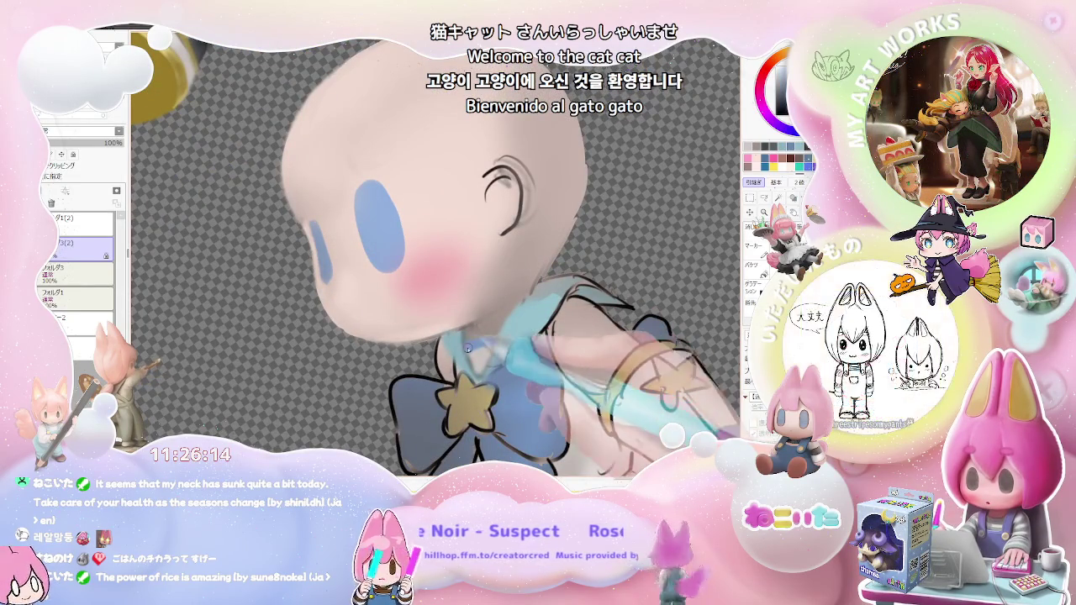
scroll(534, 347, down, 1)
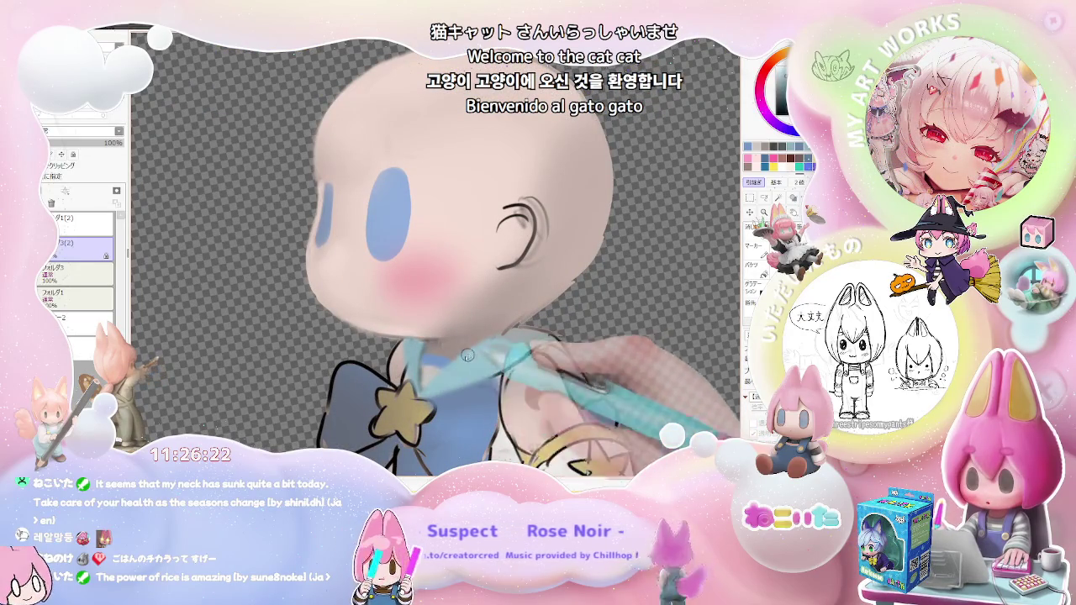
Zoom out to review the whole sheet and back in on the lower figure, enlarging the brush
key(ctrl+minus)
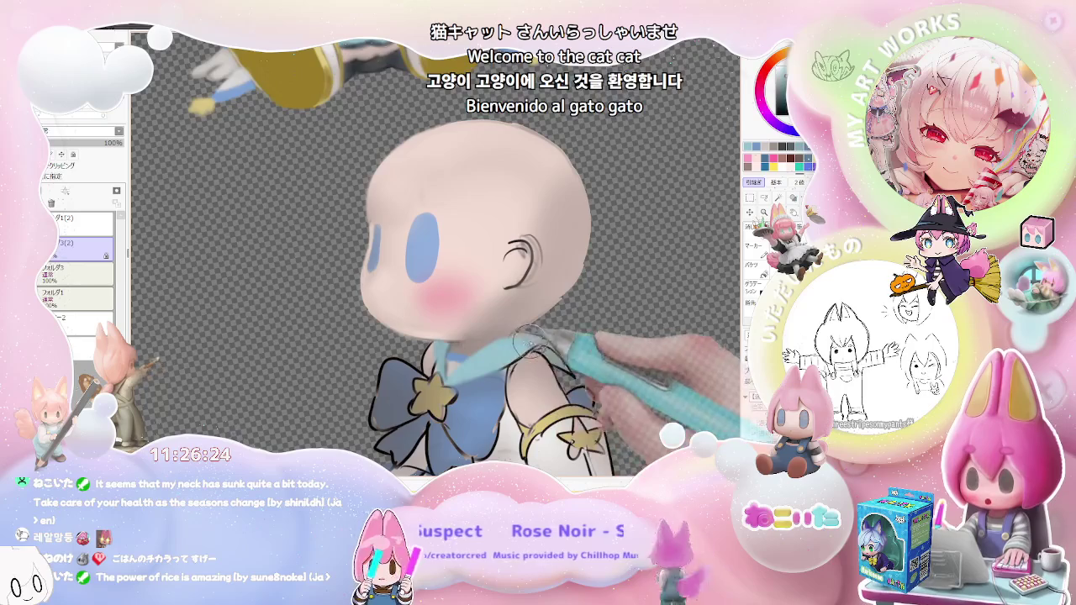
key(ctrl+minus)
key(ctrl+minus)
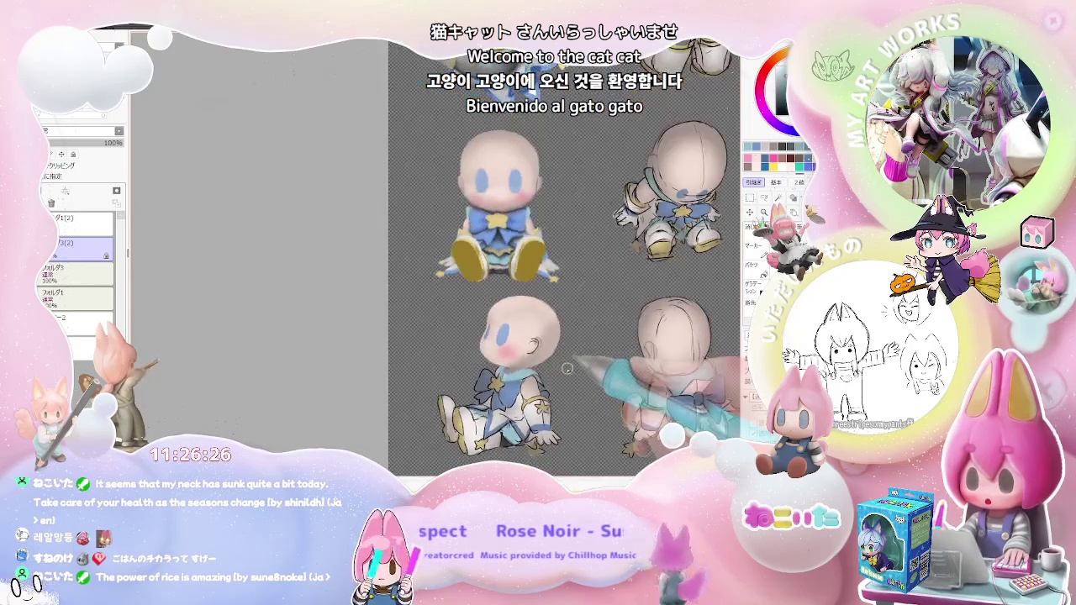
key(ctrl+minus)
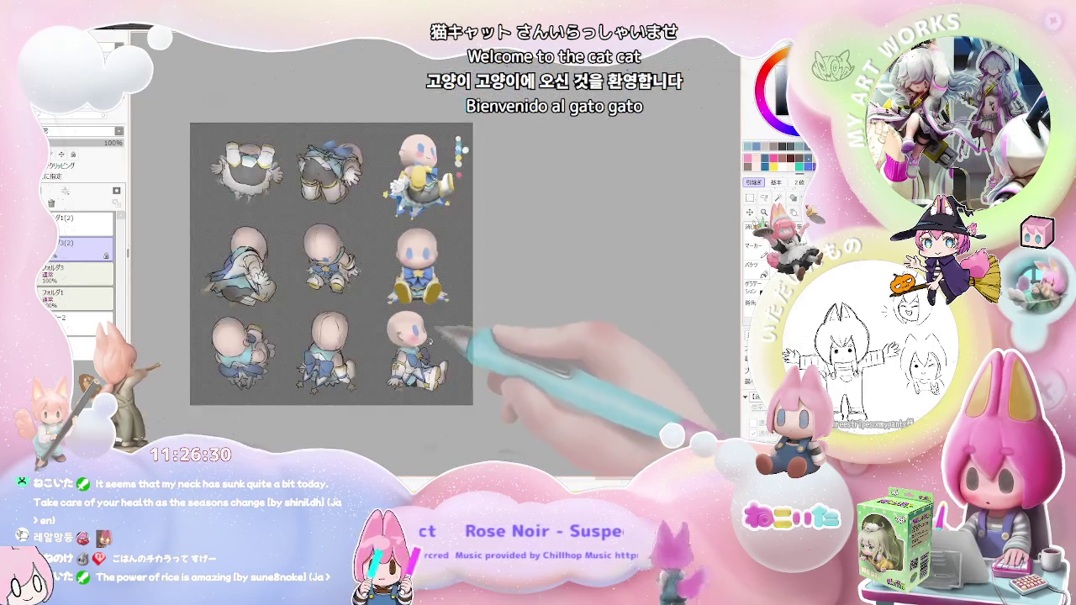
key(ctrl+plus)
key(ctrl+plus)
key(ctrl+plus)
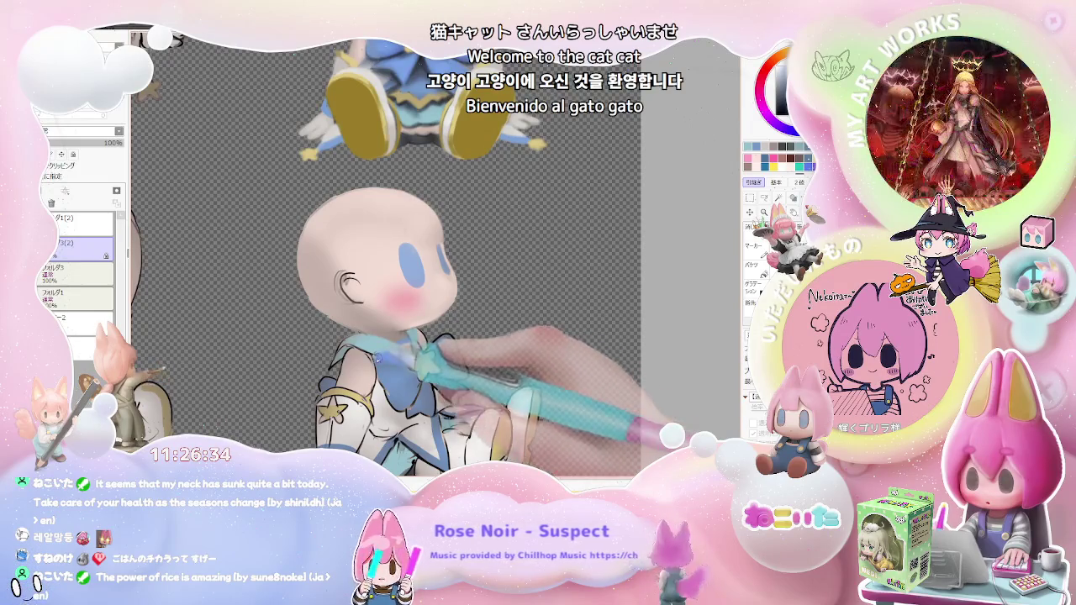
key(ctrl+minus)
key(ctrl+minus)
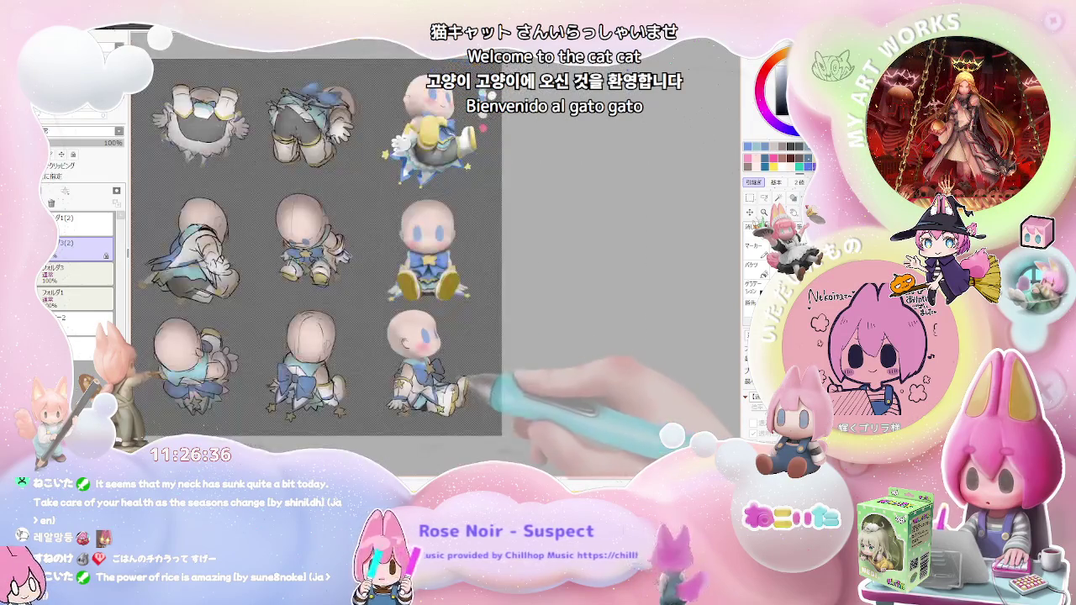
key(ctrl+plus)
key(bracketright)
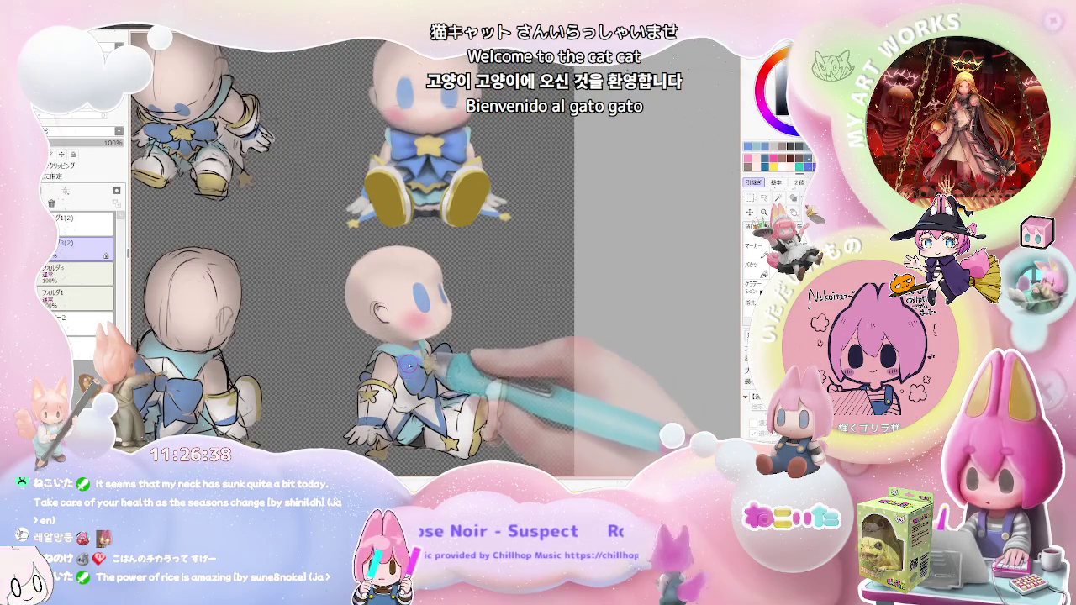
key(ctrl+minus)
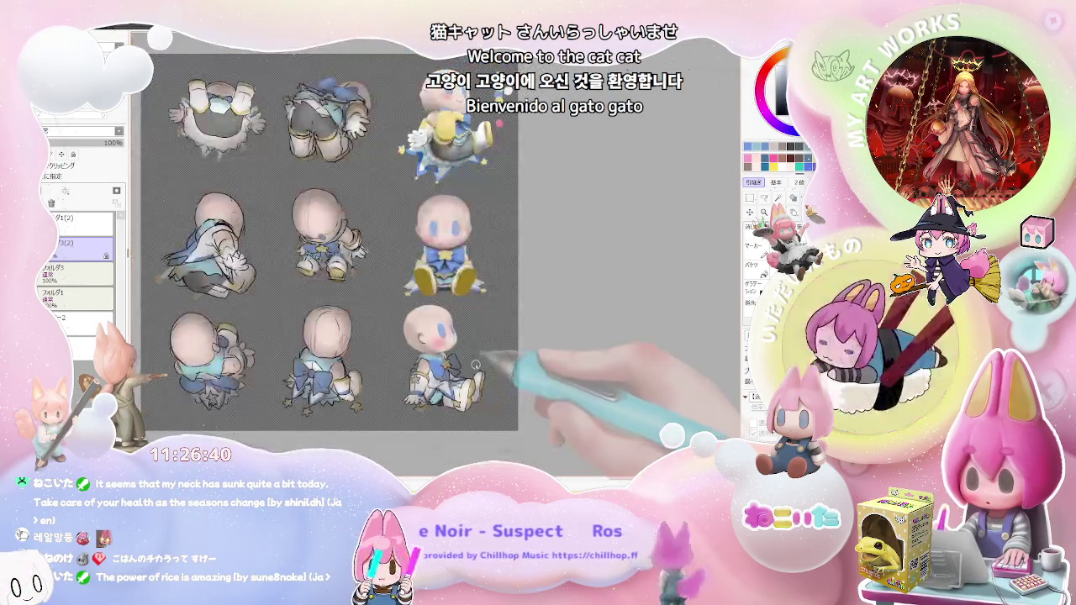
key(ctrl+plus)
key(ctrl+plus)
key(bracketright)
key(ctrl+plus)
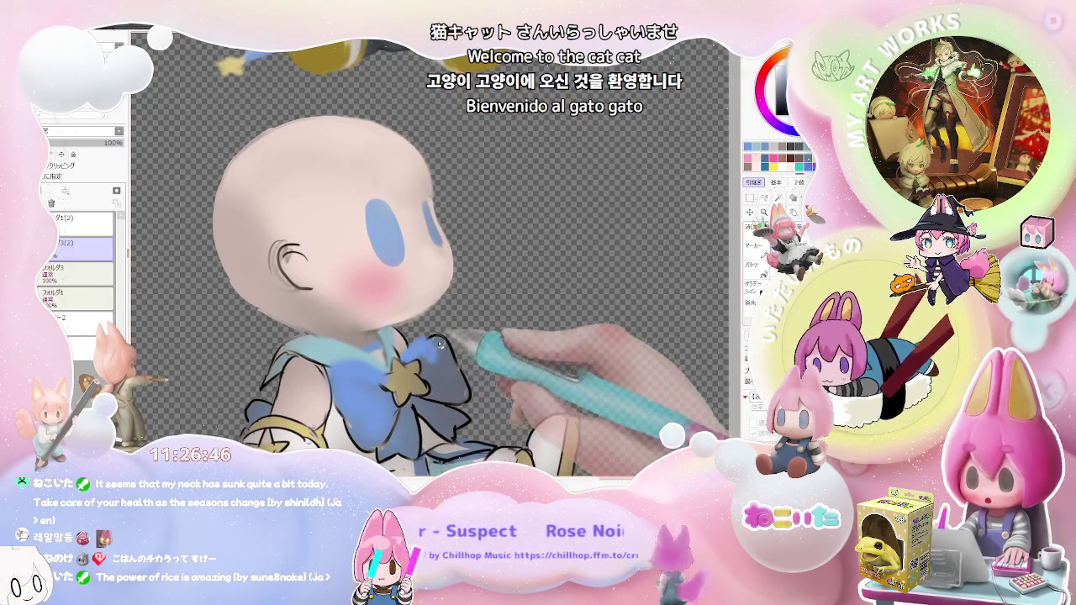
Flip the canvas horizontally with H to check proportions, then return to the head and collar
key(ctrl+minus)
key(h)
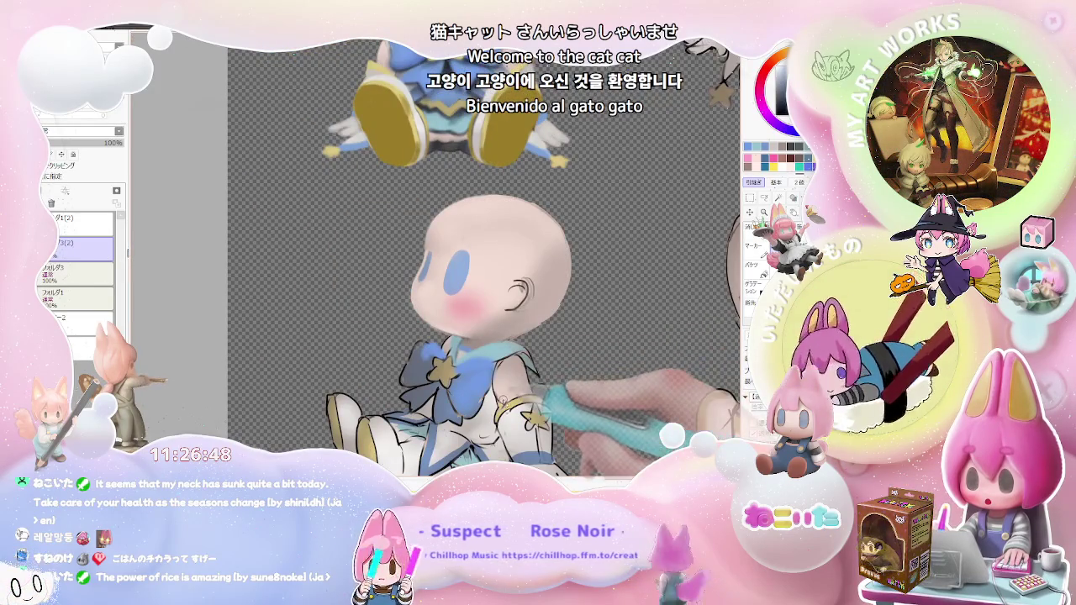
key(ctrl+plus)
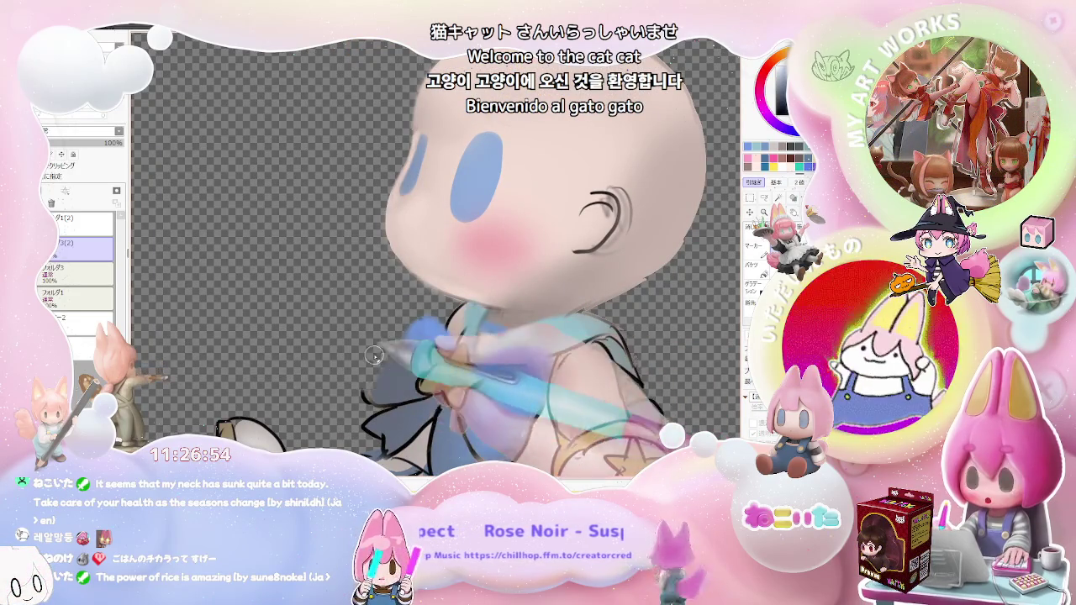
key(ctrl+minus)
key(ctrl+minus)
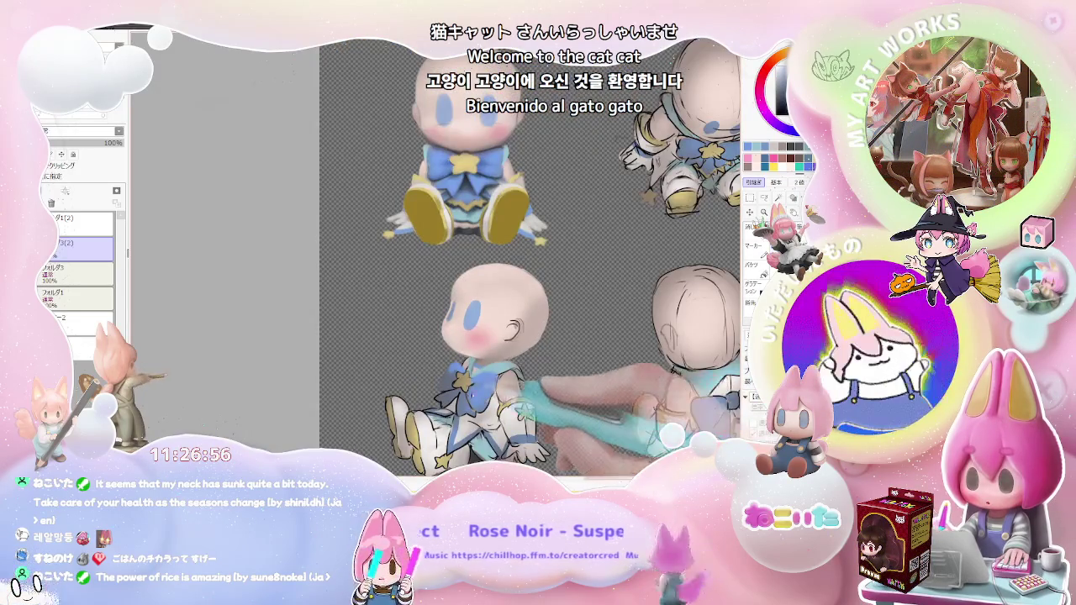
key(ctrl+plus)
key(ctrl+plus)
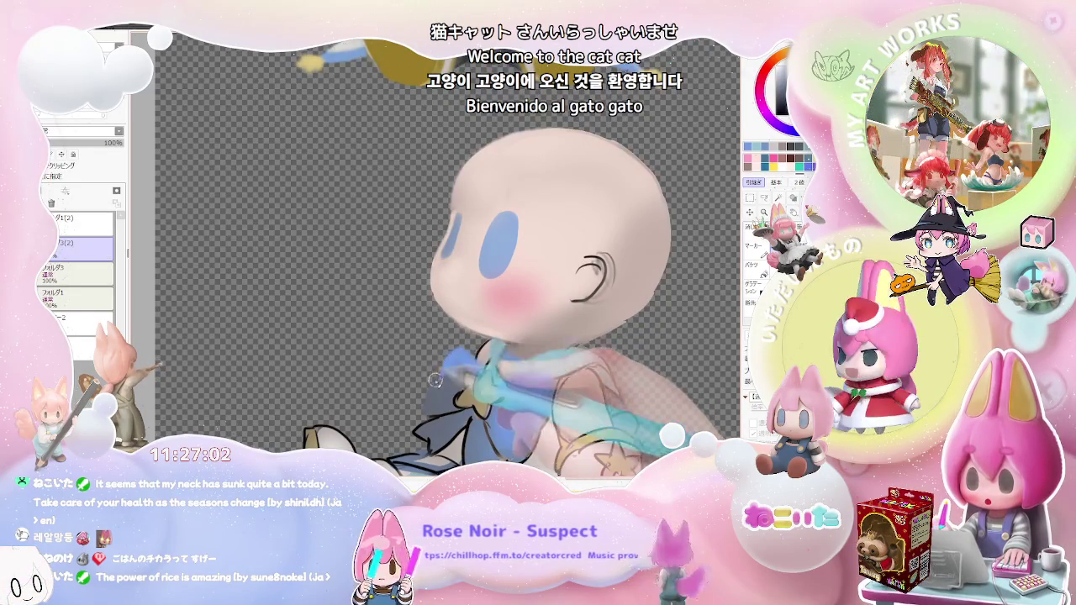
key(ctrl+minus)
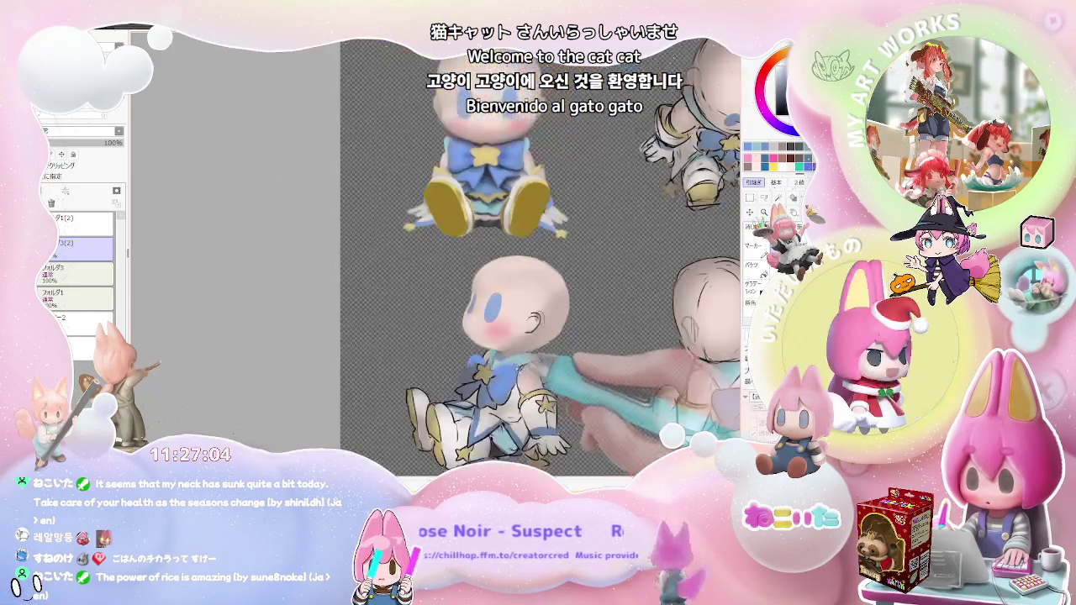
key(ctrl+minus)
key(ctrl+plus)
key(ctrl+plus)
Extend the light-blue collar over the shoulders around the blue star bow, resizing the brush
scroll(443, 351, up, 2)
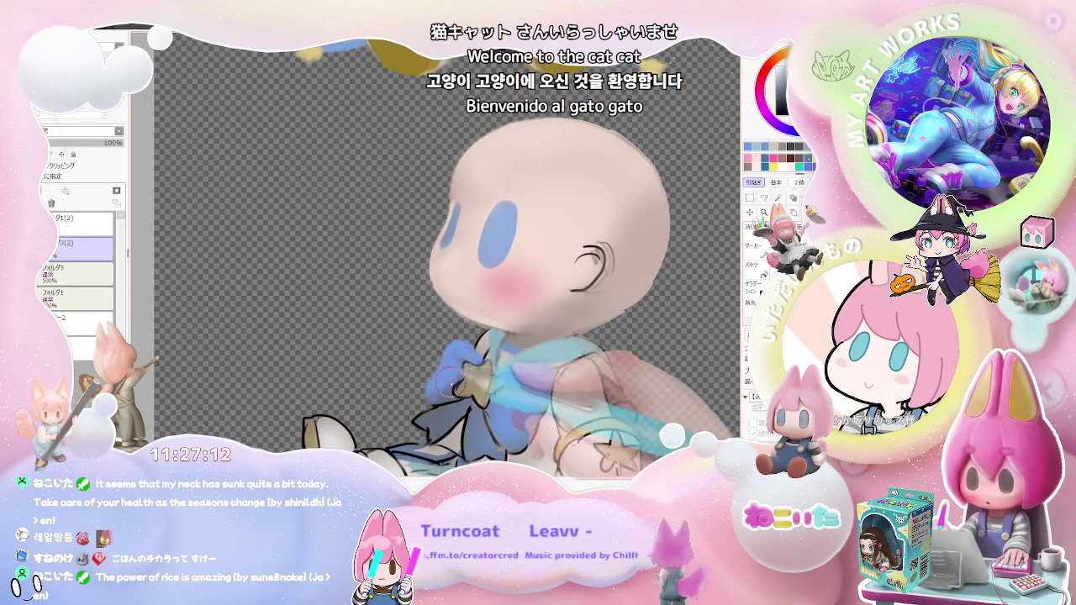
scroll(436, 390, down, 2)
scroll(436, 391, down, 2)
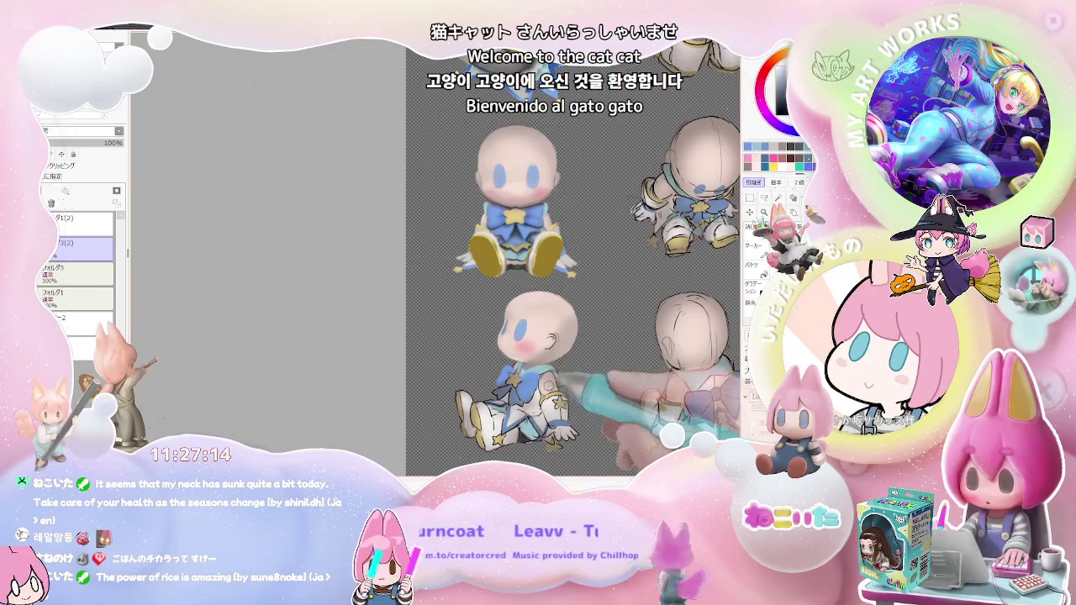
scroll(517, 370, up, 2)
scroll(517, 370, up, 2)
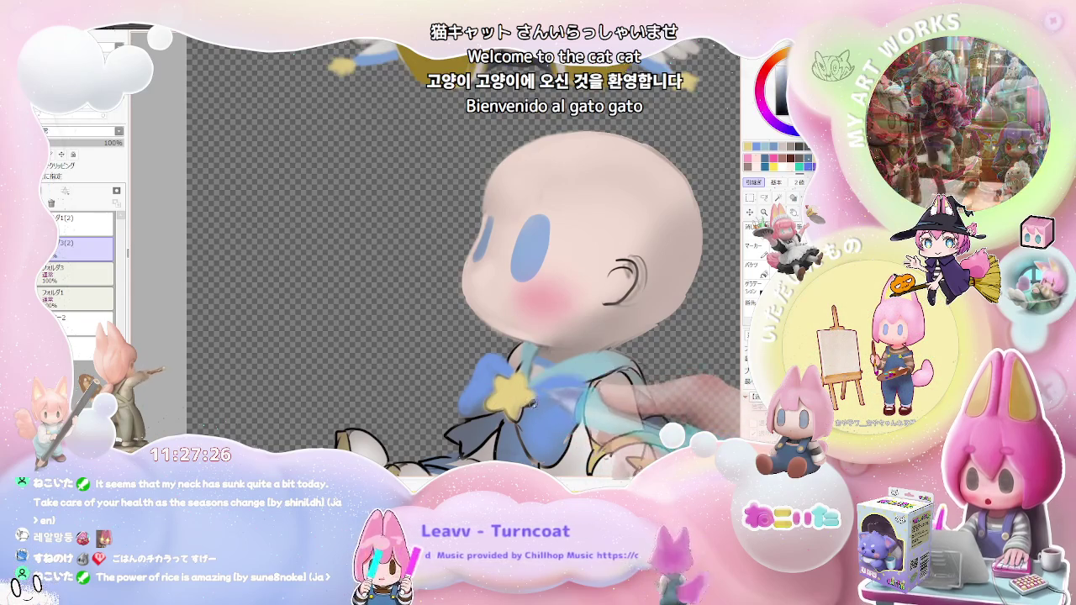
scroll(523, 409, down, 3)
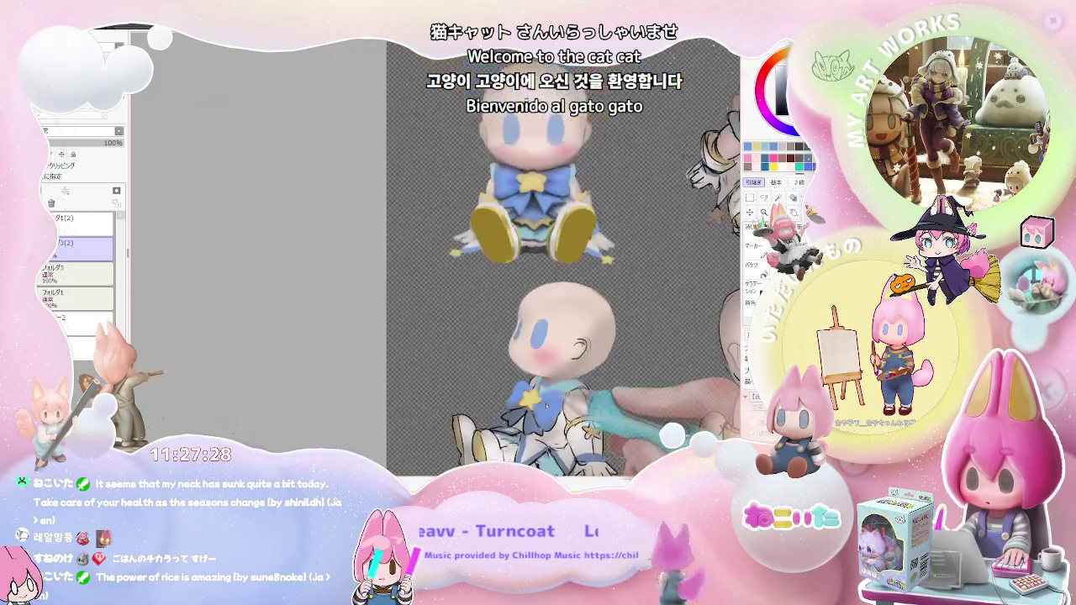
scroll(523, 409, down, 1)
scroll(523, 409, down, 1)
scroll(552, 416, up, 1)
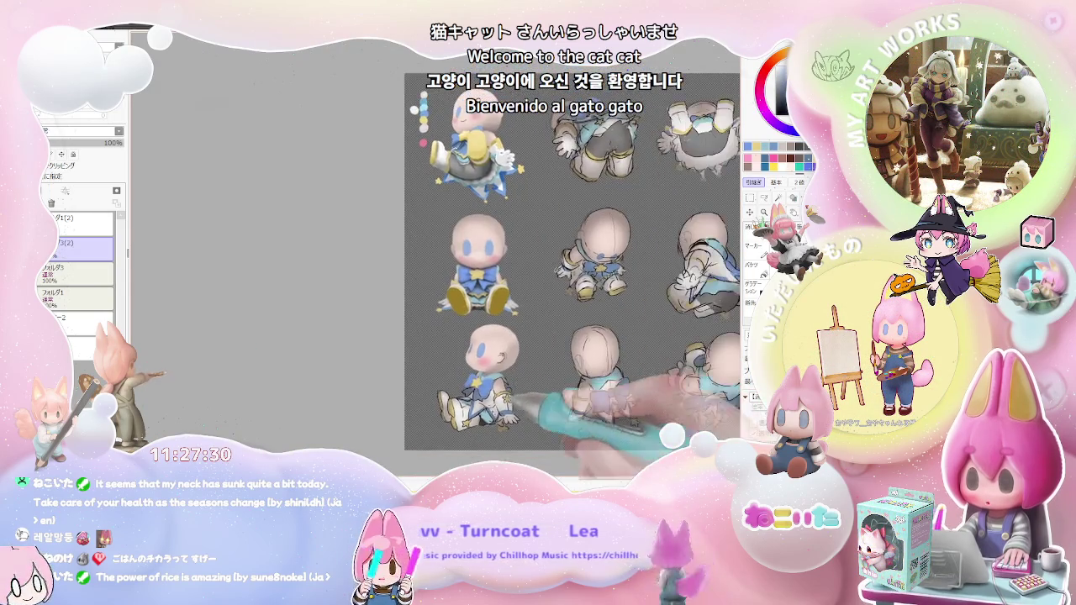
scroll(552, 416, up, 2)
scroll(552, 416, up, 2)
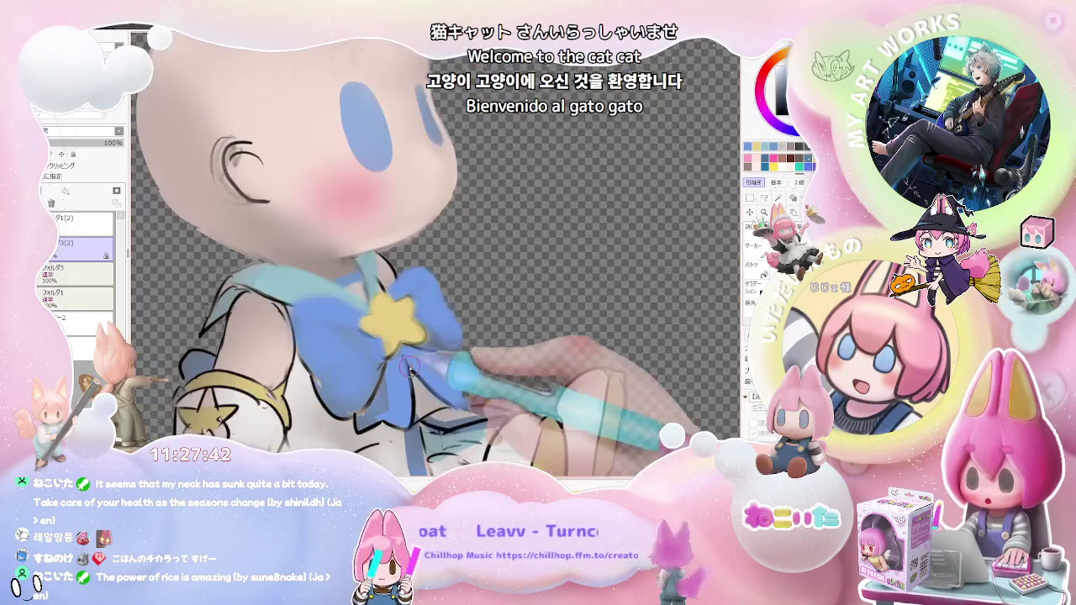
key(bracketleft)
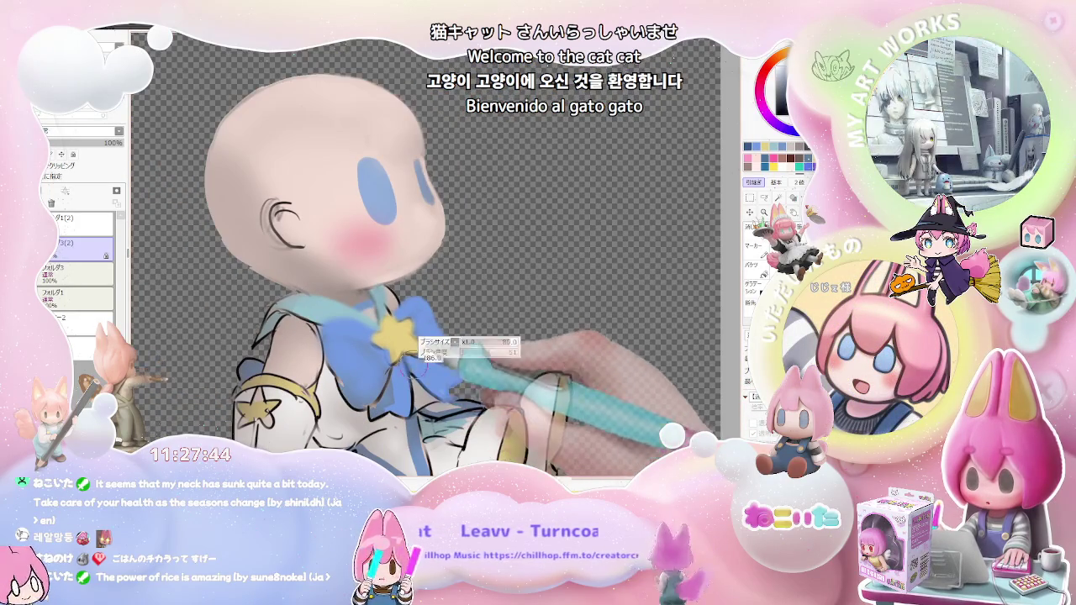
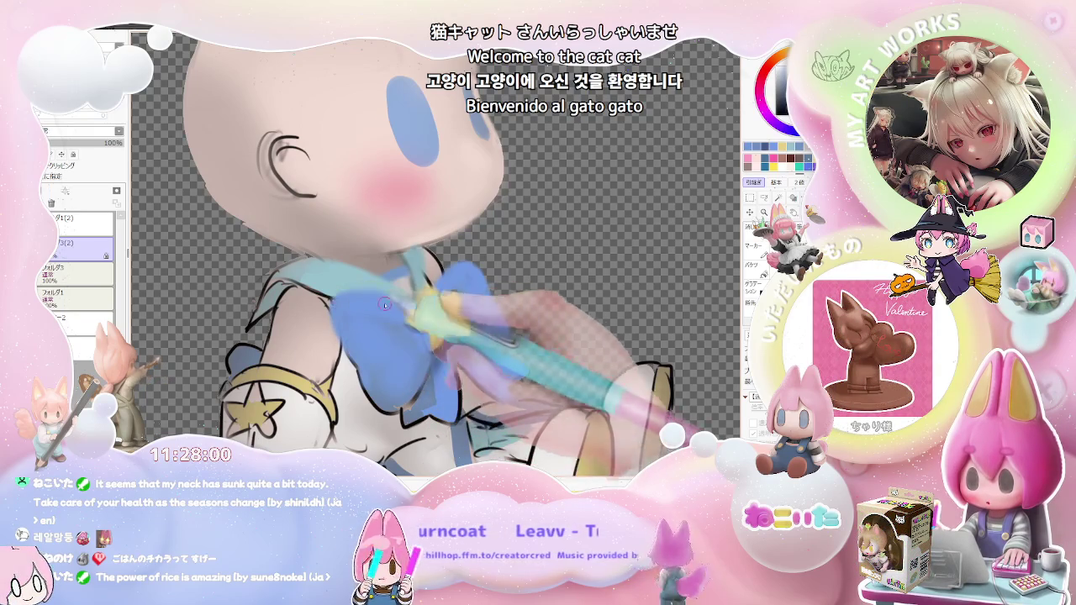
Review the whole sheet and set the brush size to 35 for the seated figure
key(minus)
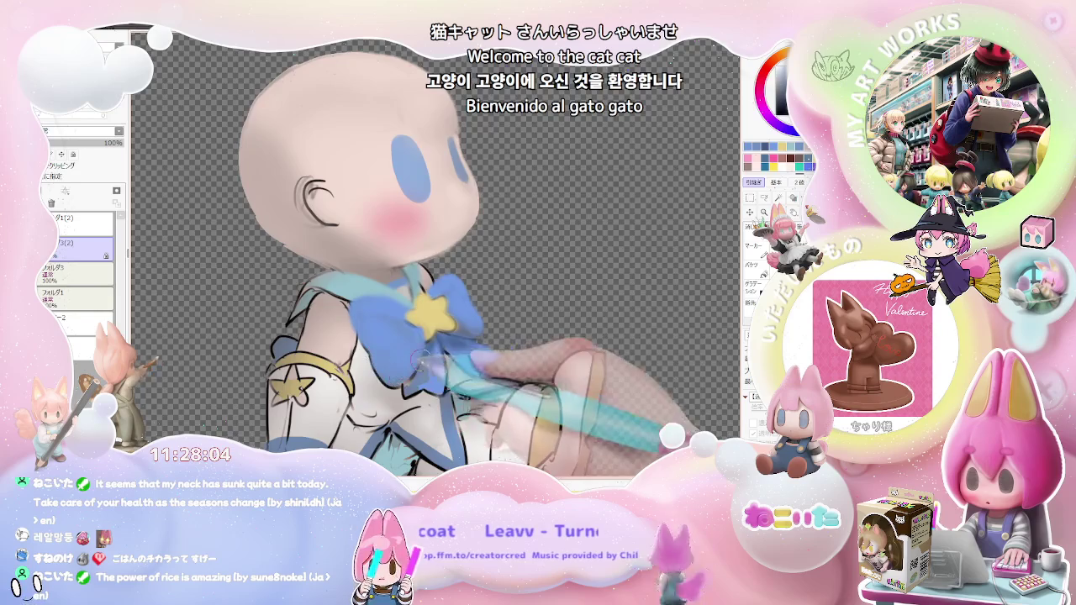
key(minus)
key(minus)
key(plus)
key(plus)
key(plus)
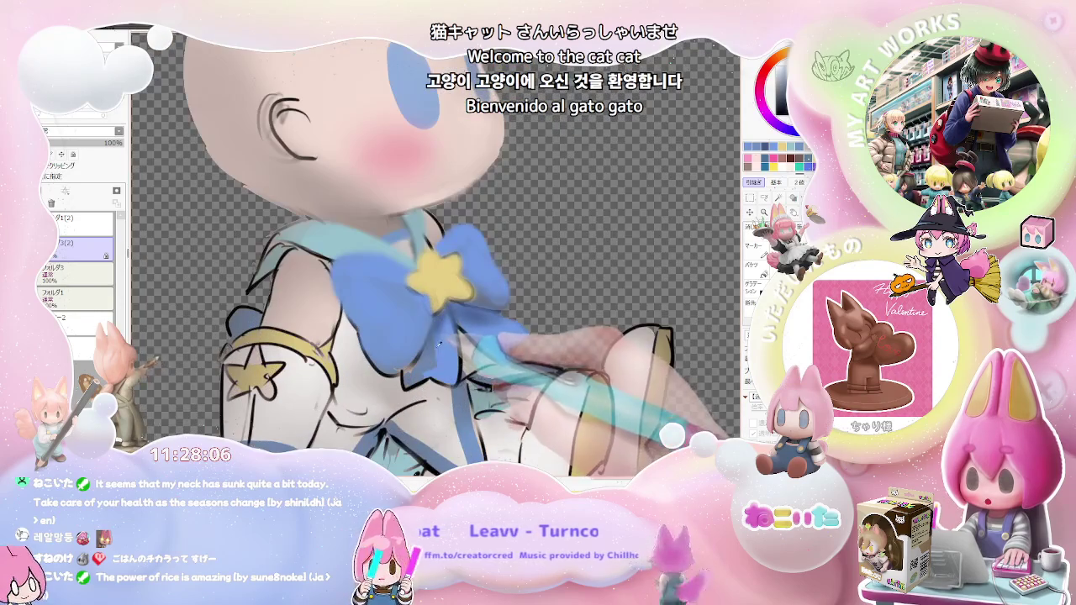
key(bracketleft)
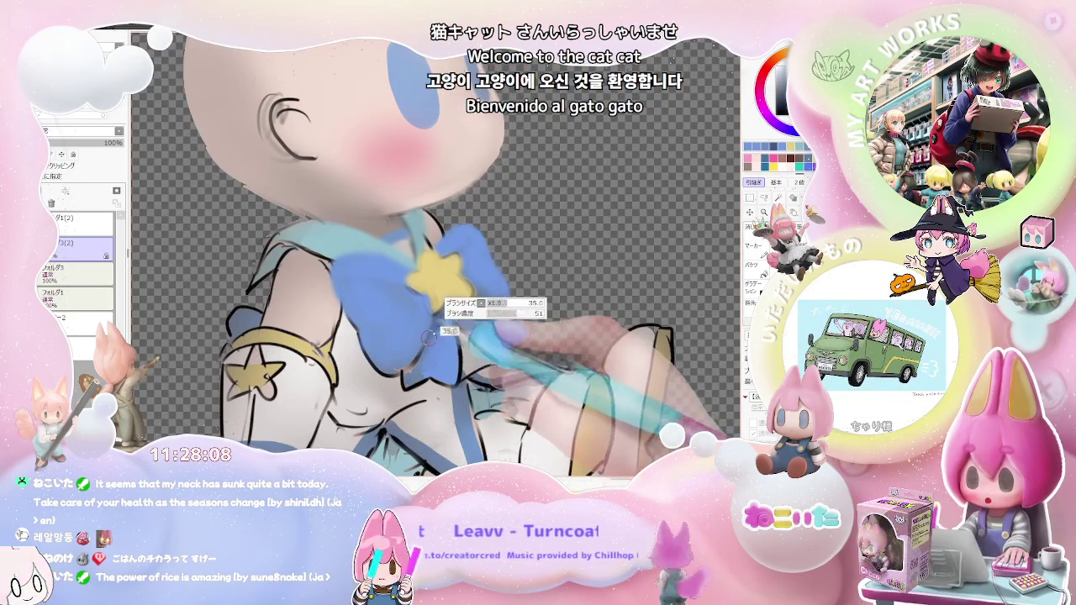
key(minus)
key(minus)
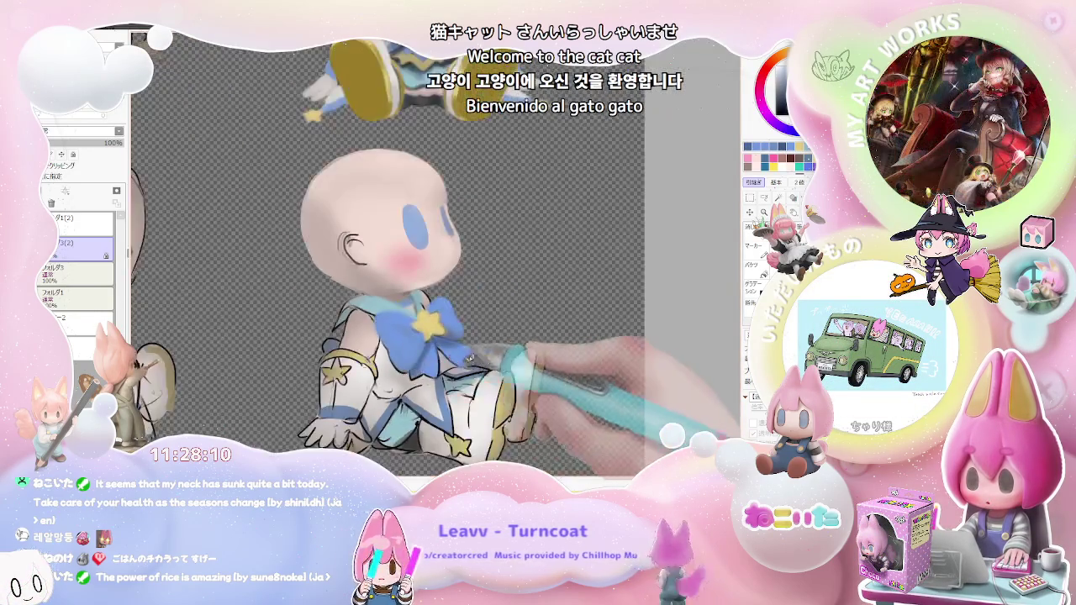
key(minus)
key(plus)
key(plus)
key(plus)
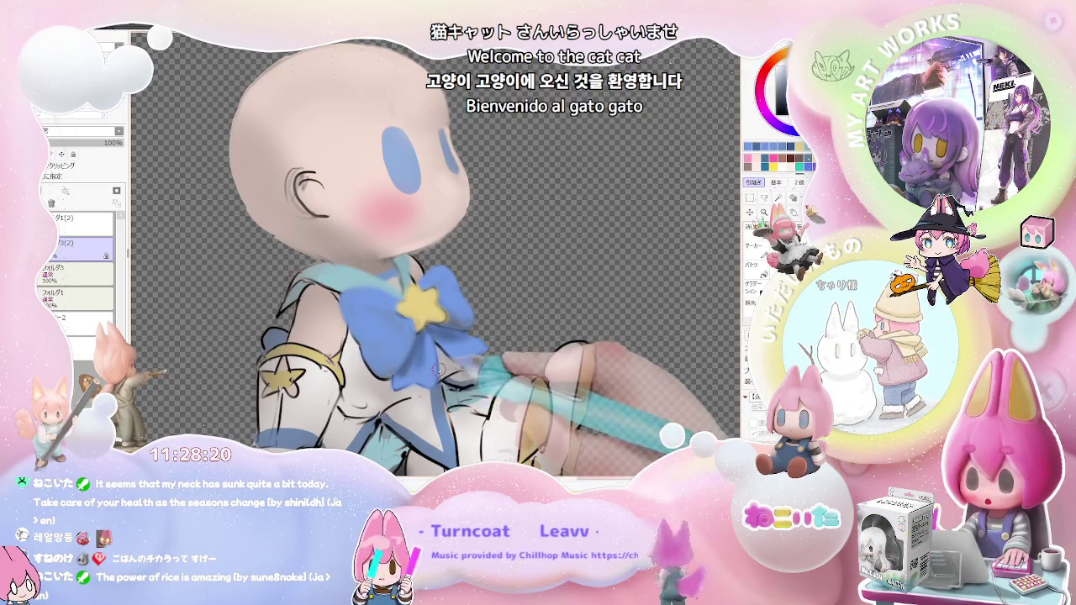
Work soft white-and-blue shading into the torso and sleeve, zooming in and out to check
scroll(468, 361, down, 2)
scroll(468, 361, down, 2)
scroll(475, 362, down, 1)
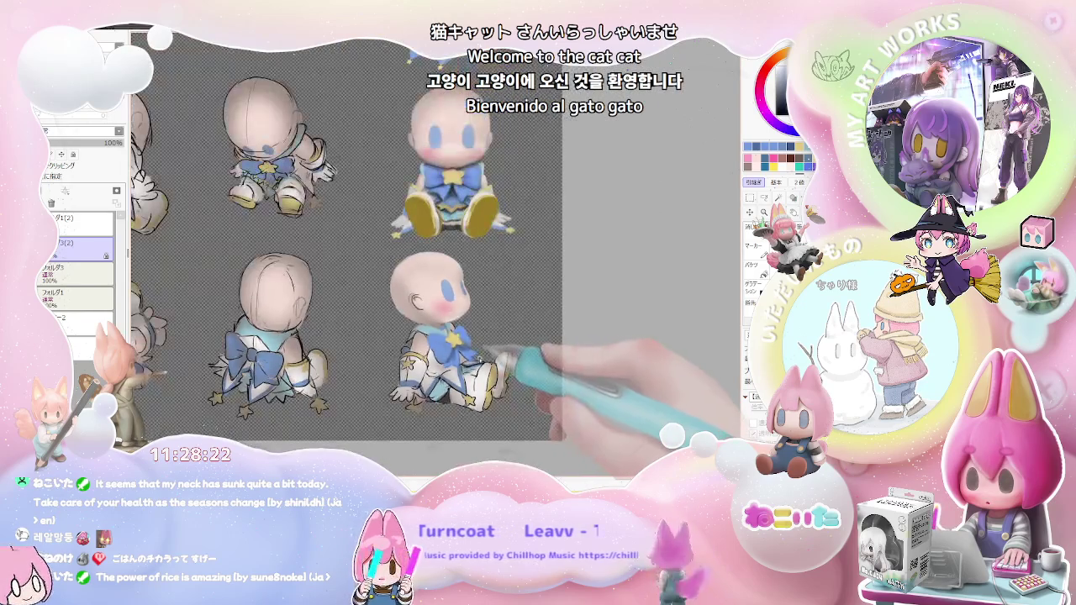
scroll(478, 362, down, 1)
scroll(478, 362, up, 1)
scroll(437, 345, up, 2)
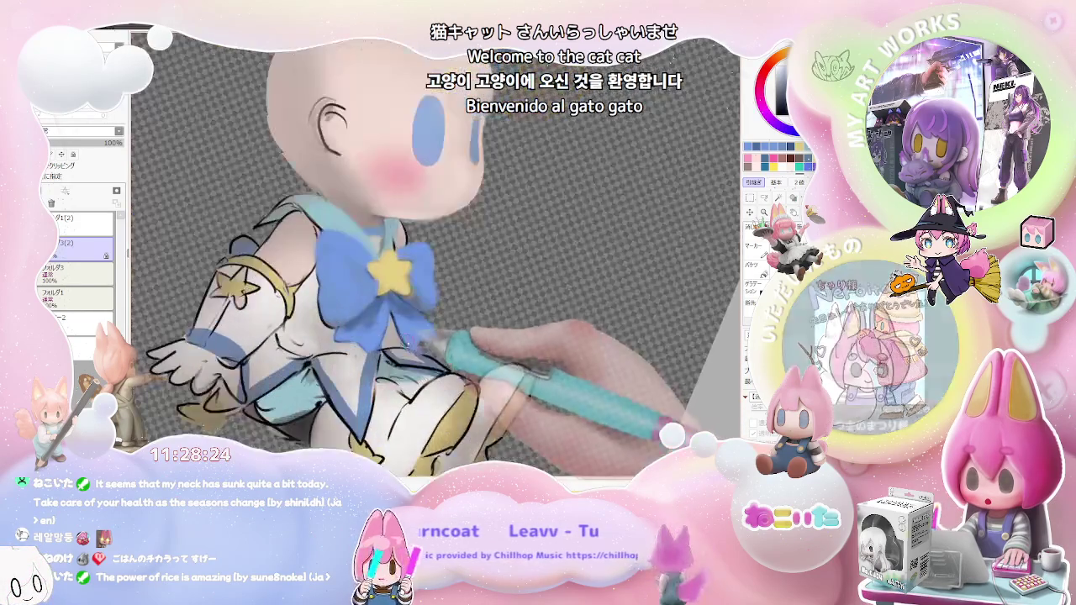
scroll(395, 324, up, 2)
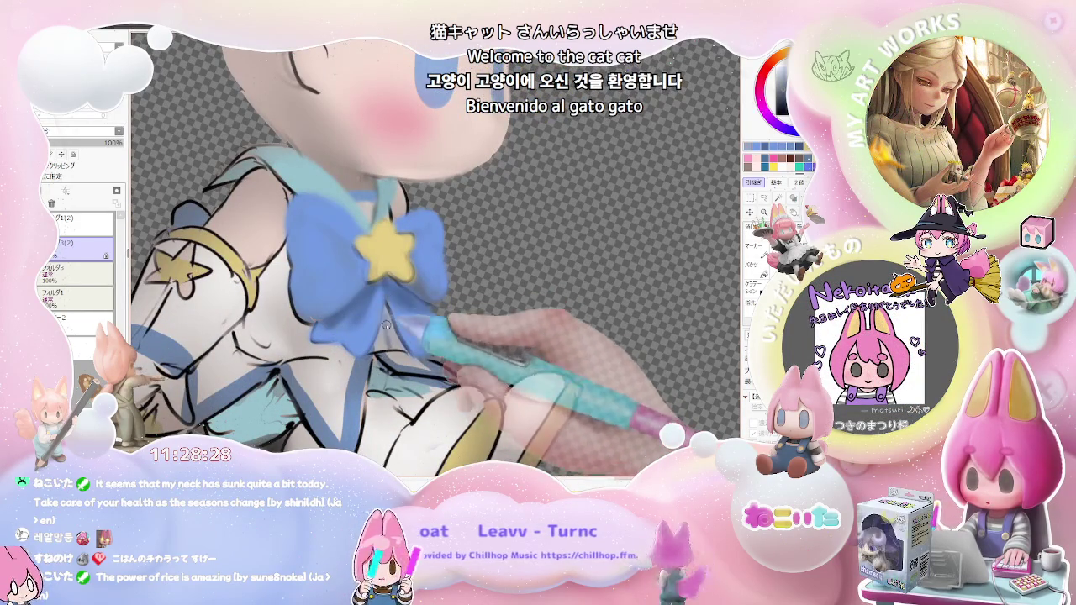
scroll(385, 327, down, 1)
scroll(420, 337, down, 1)
scroll(471, 353, down, 2)
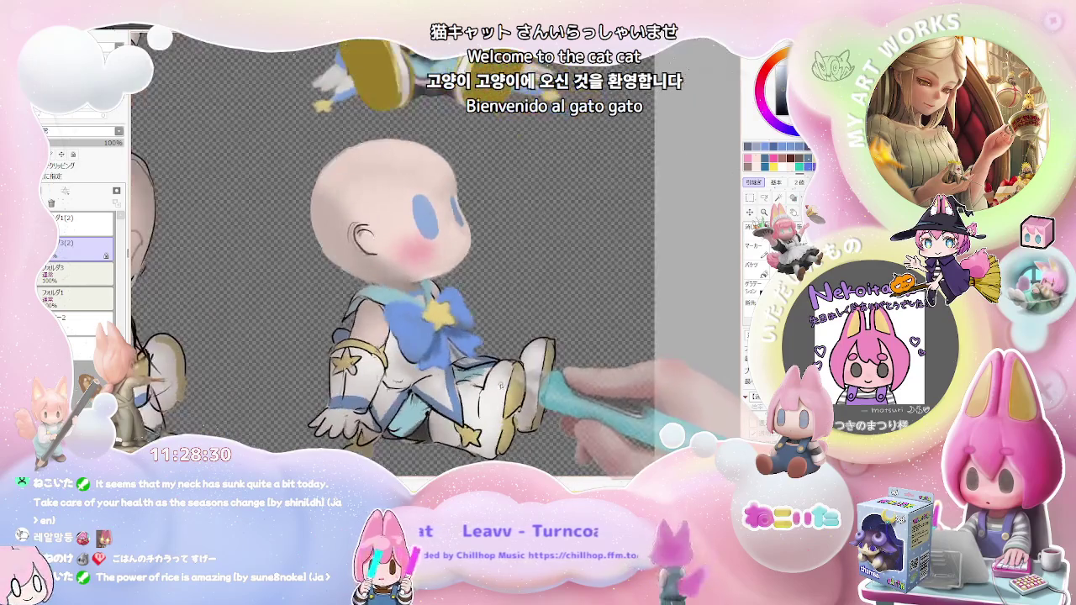
scroll(521, 370, down, 1)
scroll(436, 336, up, 1)
scroll(437, 337, up, 2)
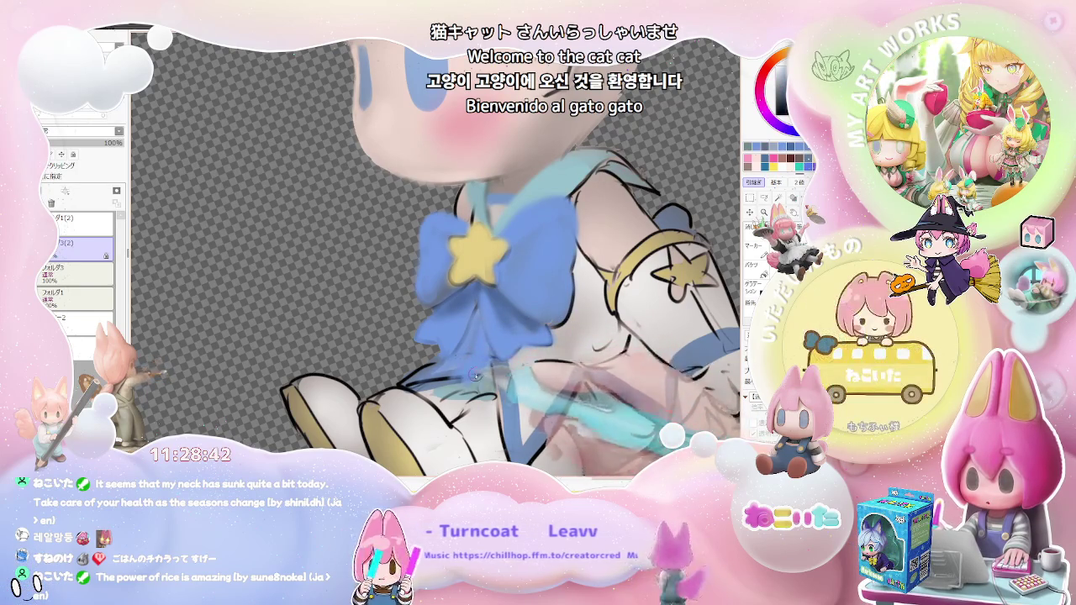
Zoom in and out to compare the seated figure's legs and skirt with the other poses
scroll(488, 377, down, 1)
scroll(488, 378, down, 1)
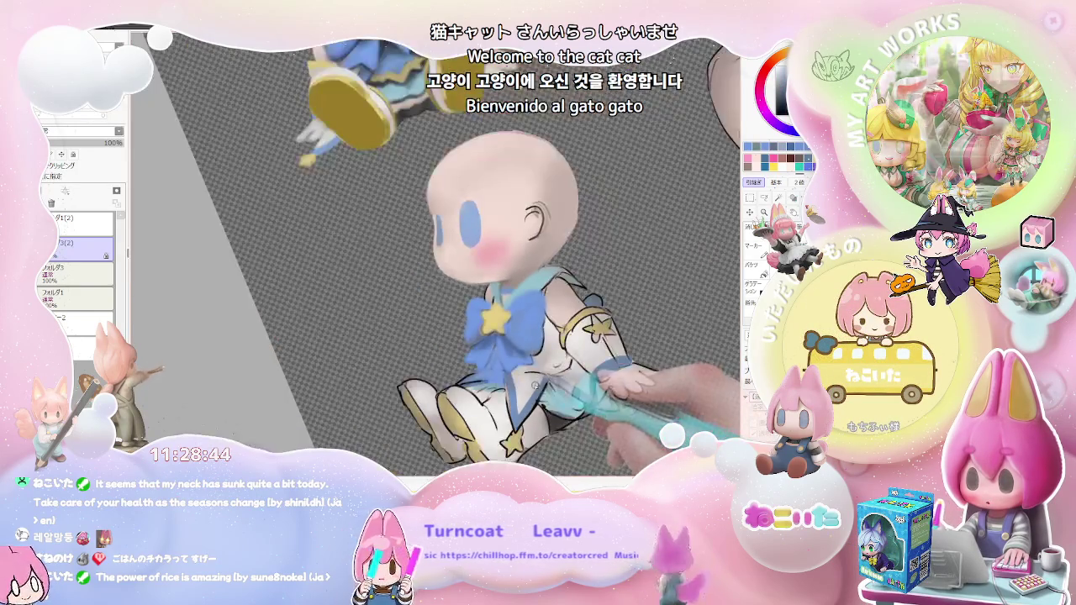
scroll(489, 377, down, 1)
scroll(488, 378, down, 2)
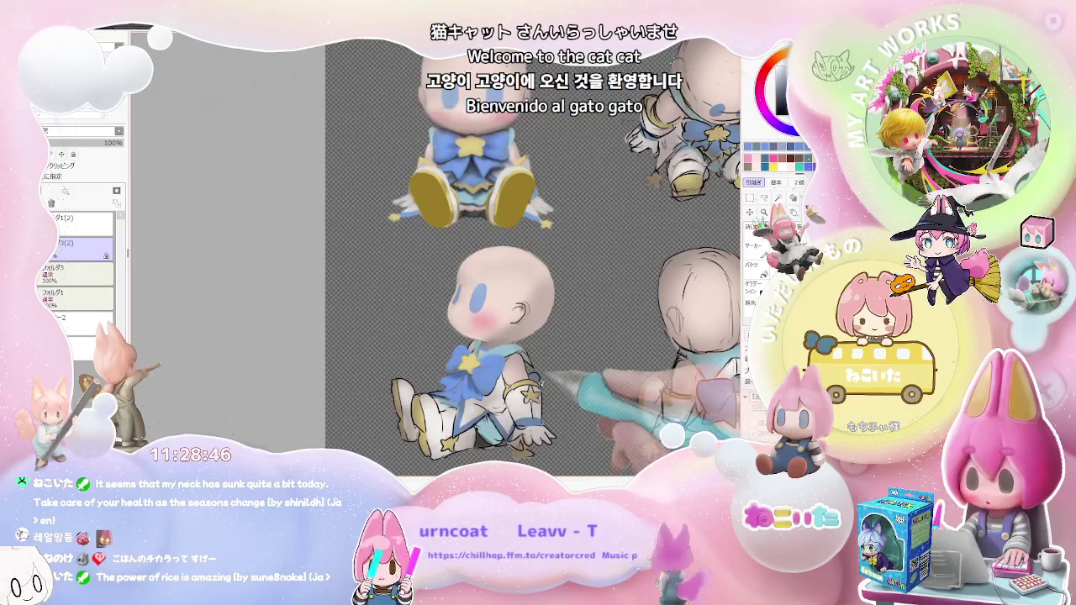
scroll(469, 362, up, 2)
scroll(473, 383, up, 2)
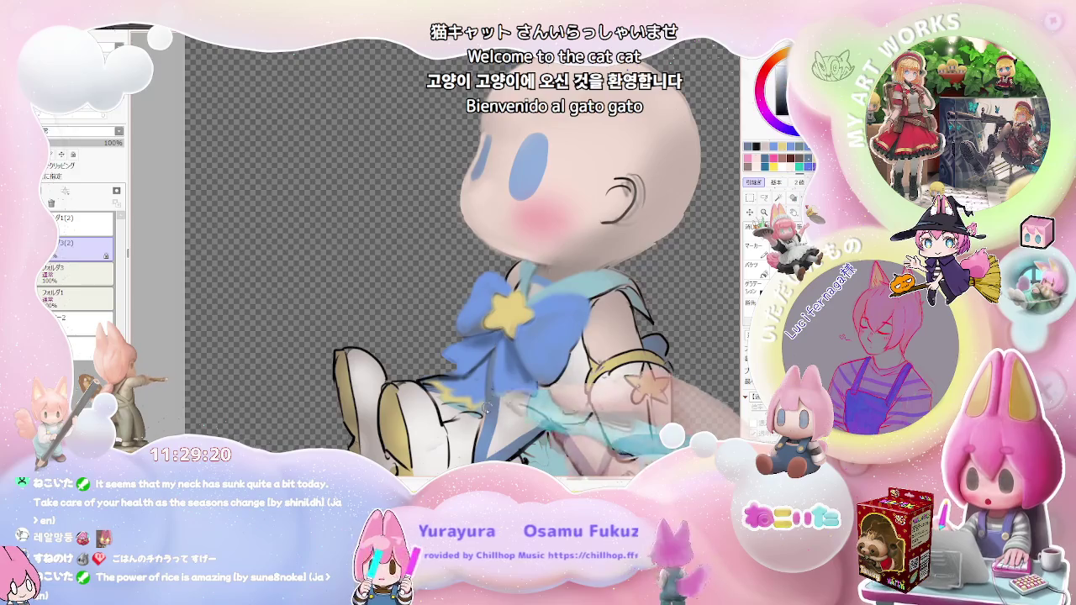
scroll(462, 252, down, 2)
scroll(463, 252, down, 1)
scroll(462, 252, up, 1)
scroll(462, 252, up, 1)
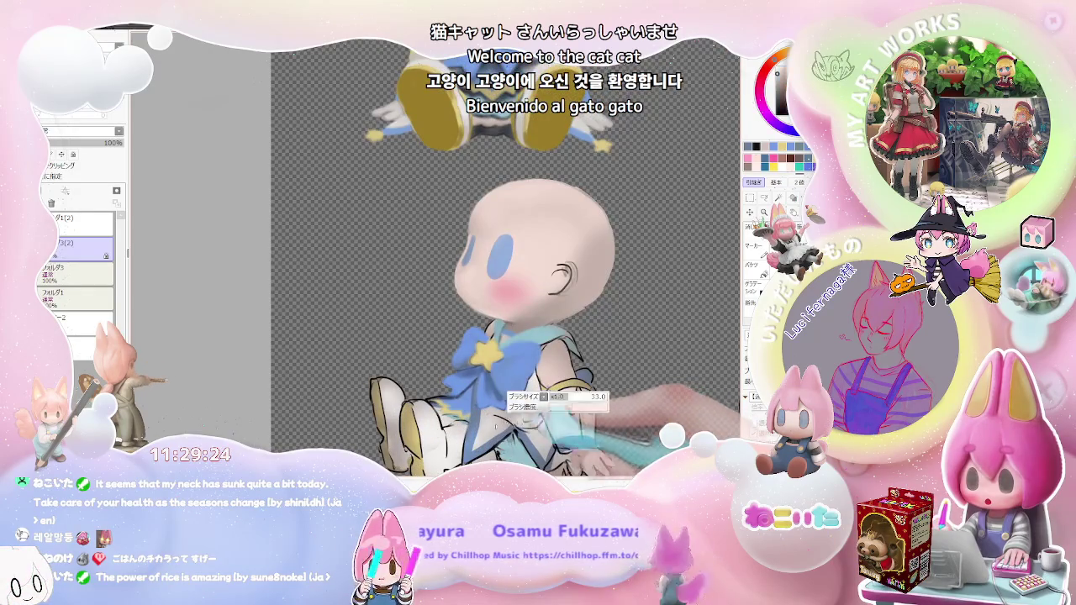
scroll(496, 420, up, 1)
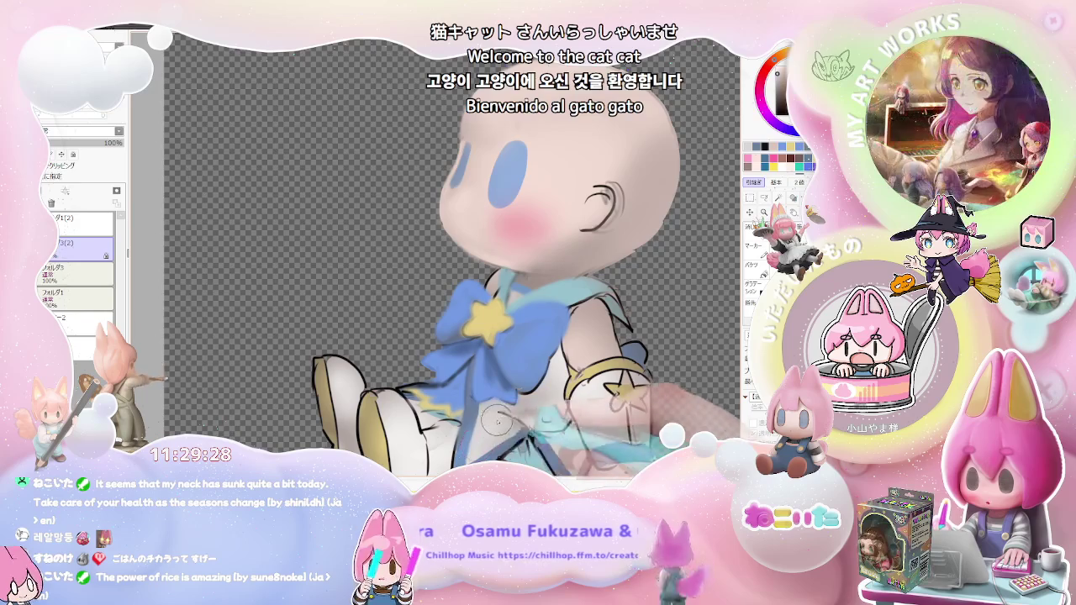
scroll(500, 418, down, 1)
scroll(499, 418, down, 1)
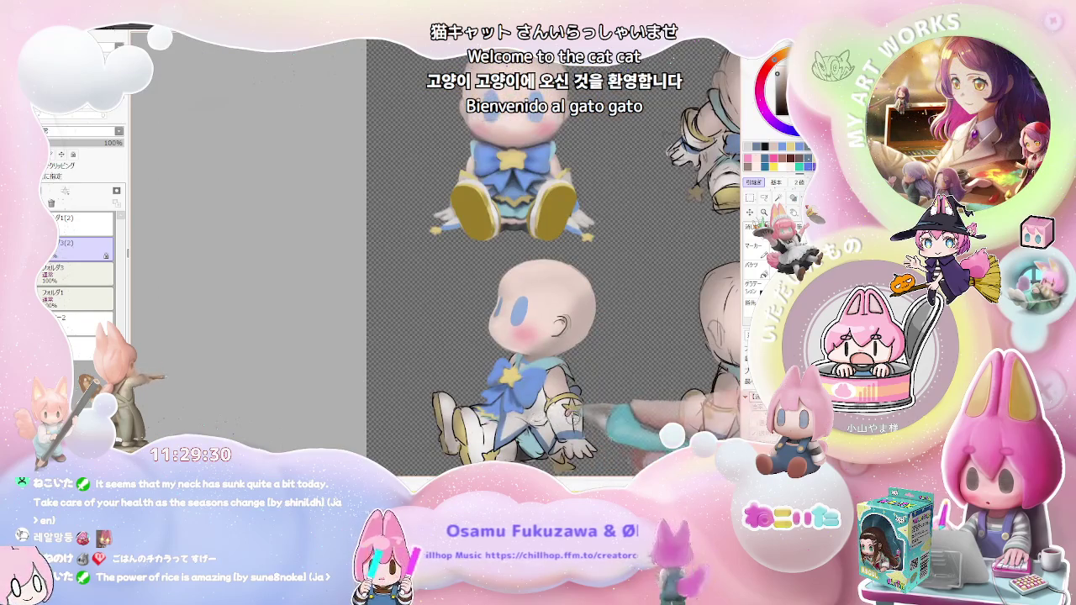
scroll(580, 412, down, 1)
scroll(572, 419, down, 1)
scroll(563, 424, down, 1)
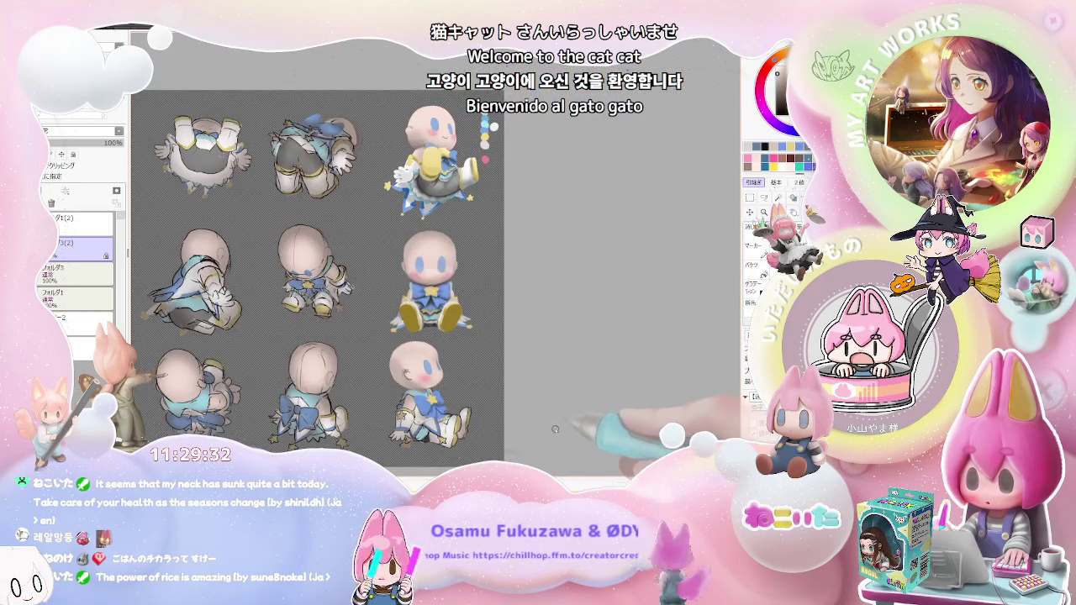
scroll(554, 429, up, 2)
scroll(554, 429, up, 1)
scroll(555, 429, up, 1)
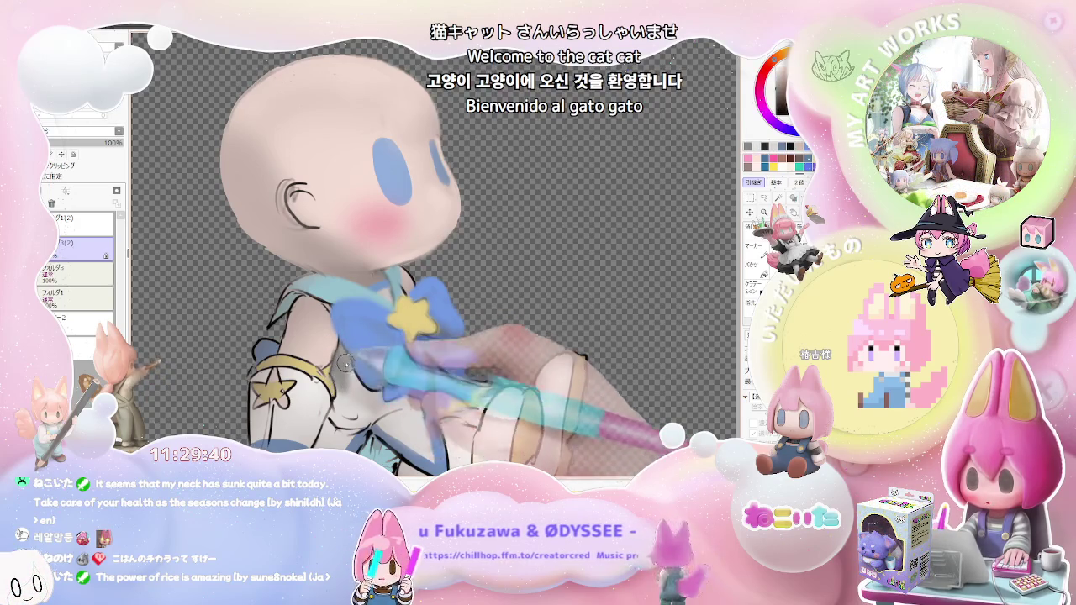
Paint white-and-blue shading onto the seated figure's lower body around the knees
scroll(360, 389, down, 3)
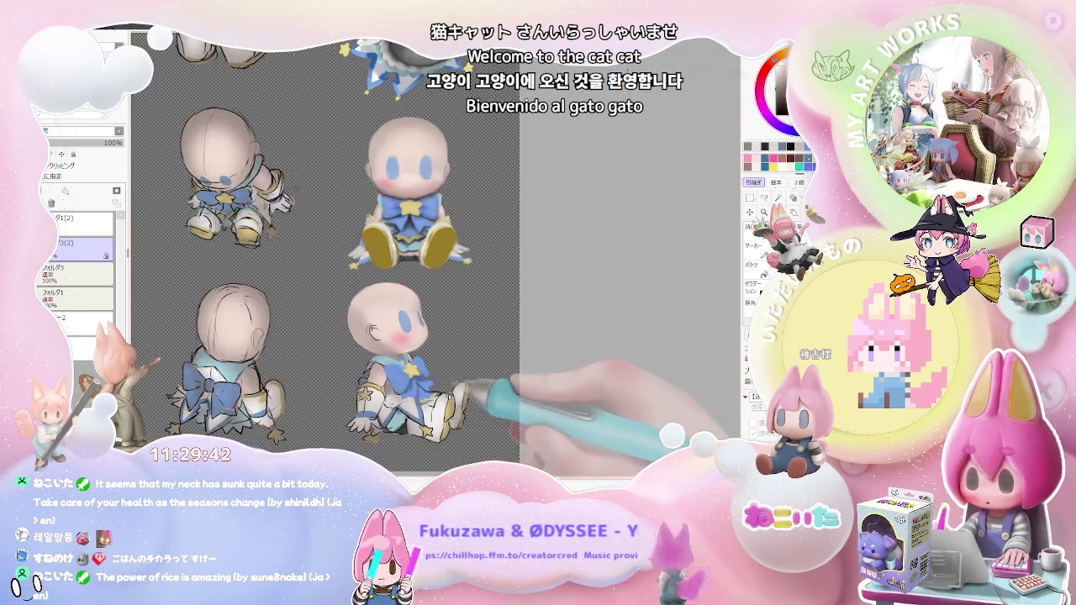
scroll(447, 389, up, 1)
scroll(428, 374, up, 2)
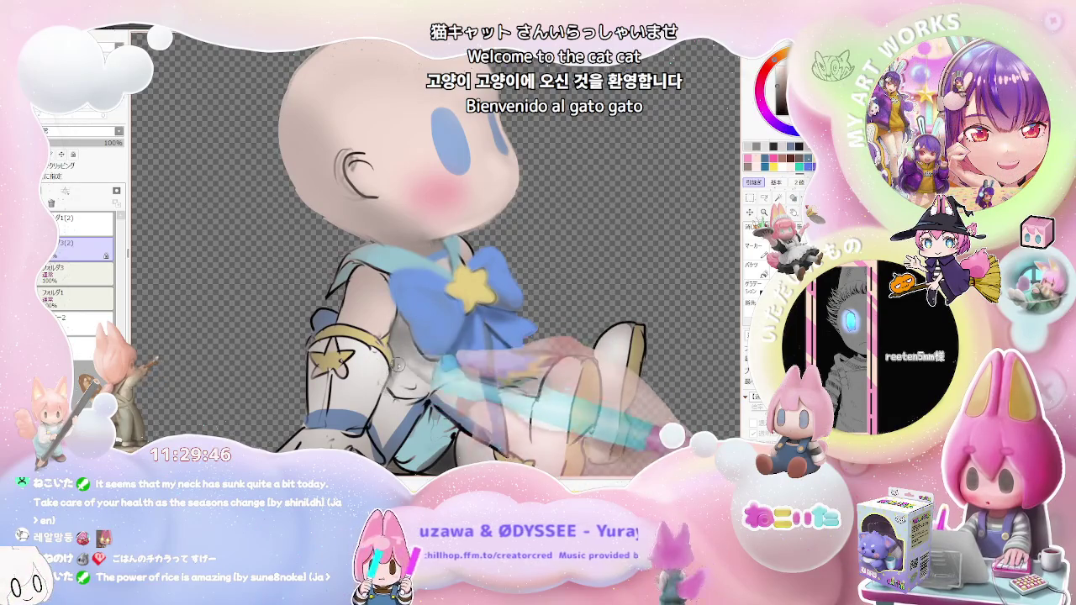
scroll(453, 360, down, 3)
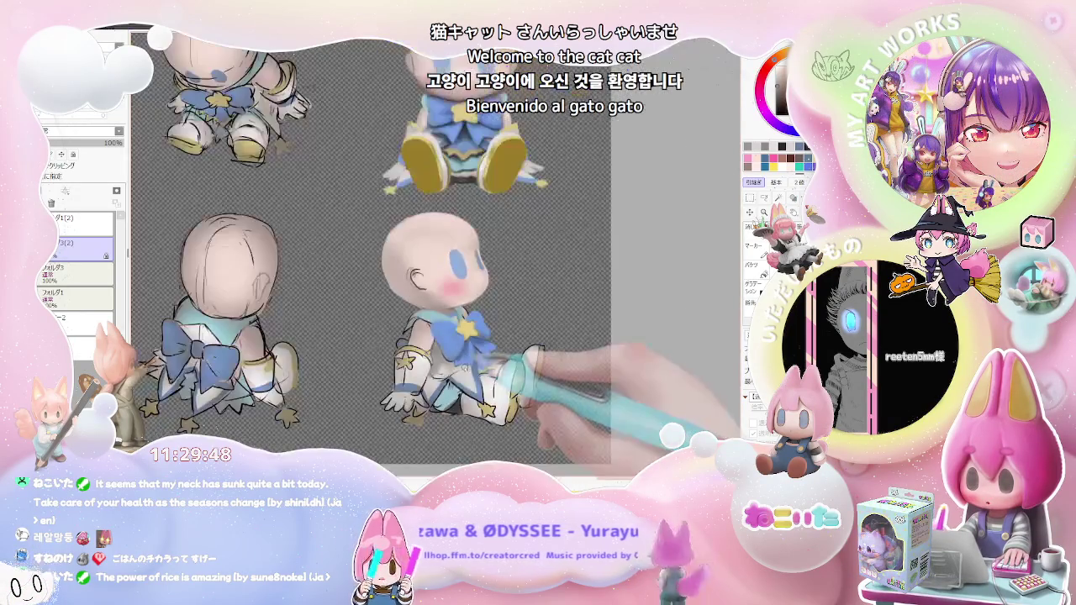
scroll(456, 367, up, 3)
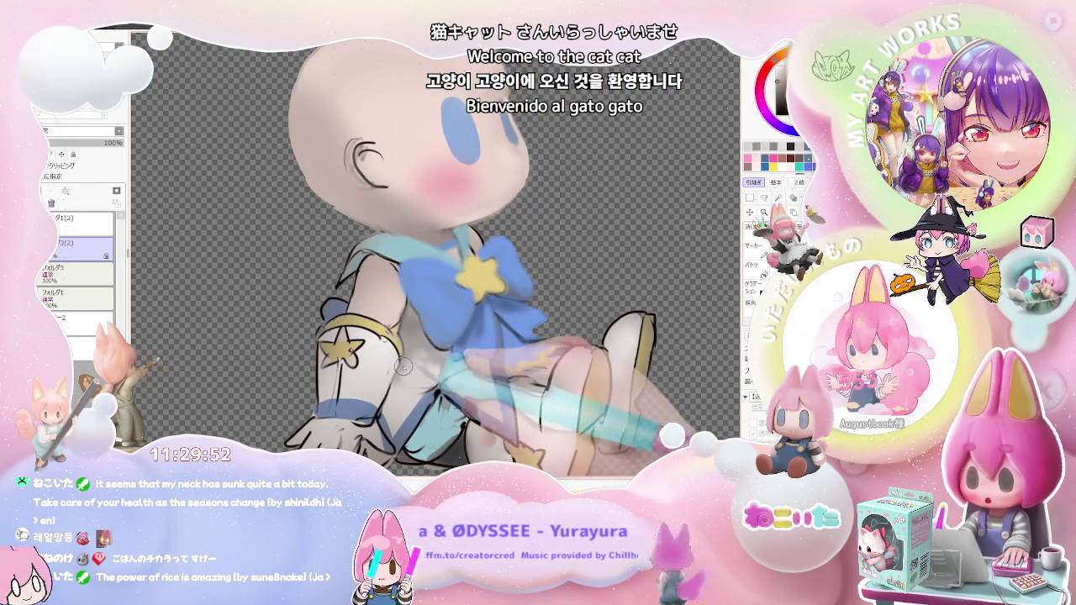
scroll(403, 376, down, 3)
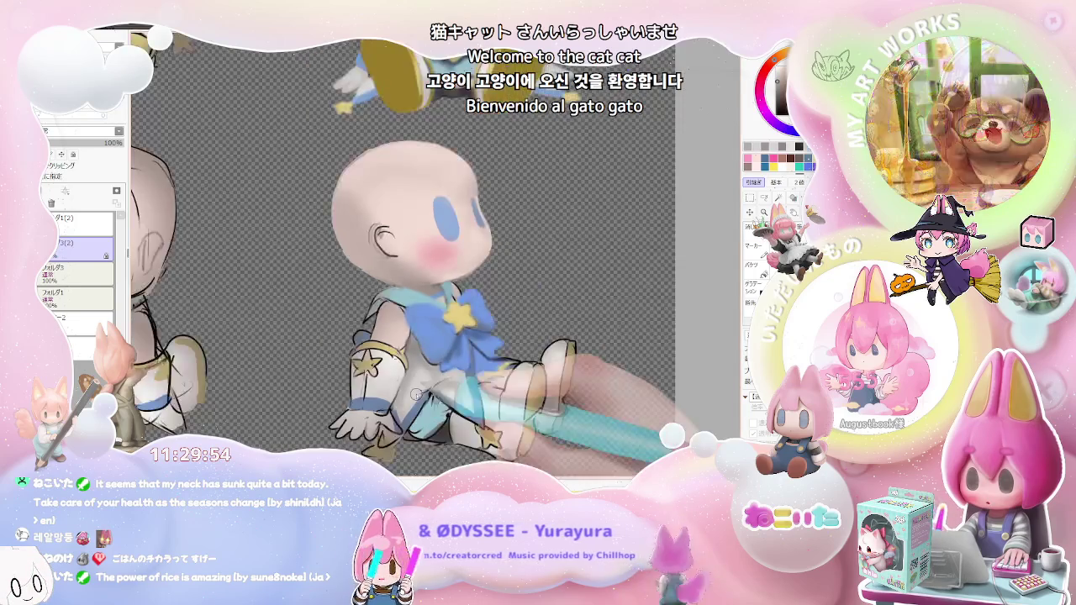
scroll(403, 377, down, 2)
scroll(404, 376, up, 2)
scroll(416, 383, up, 2)
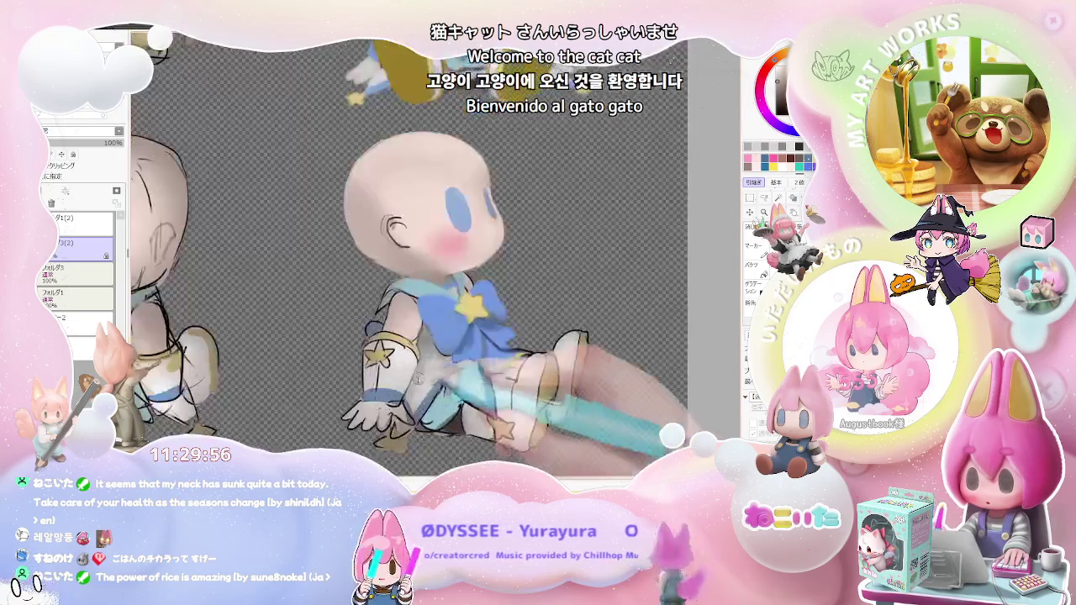
scroll(416, 382, up, 2)
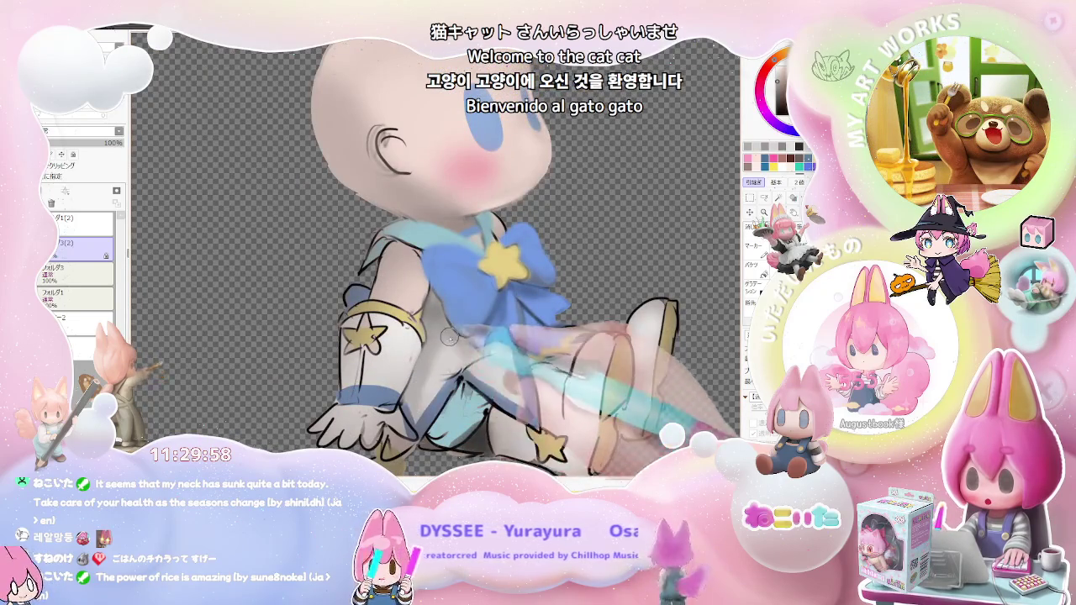
drag(424, 378, 443, 368)
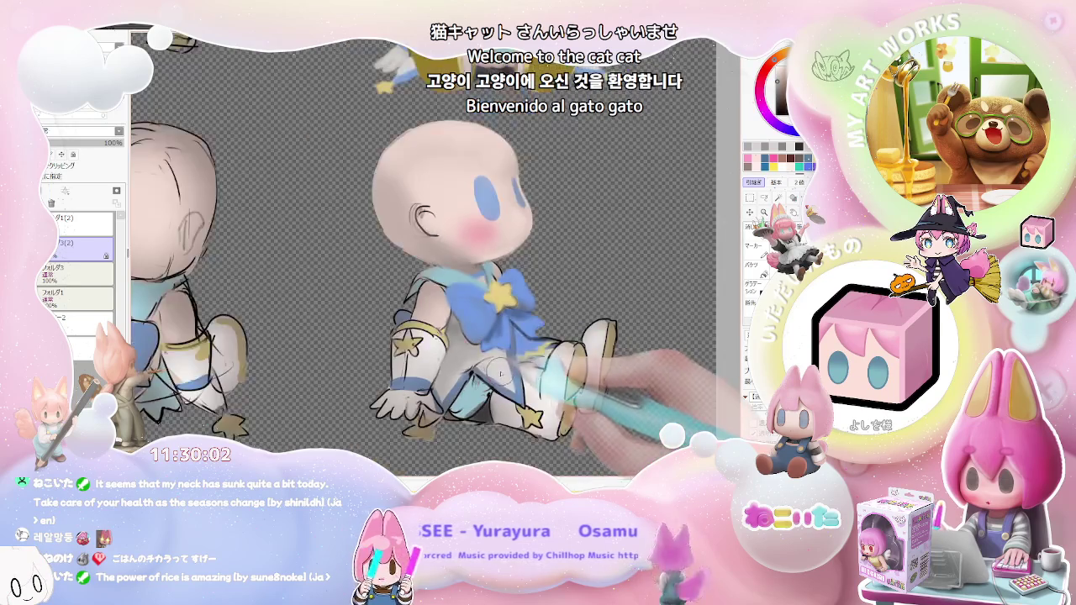
Add blue trim shading along the seated figure's lower skirt and leg, then view all nine poses
scroll(501, 383, up, 2)
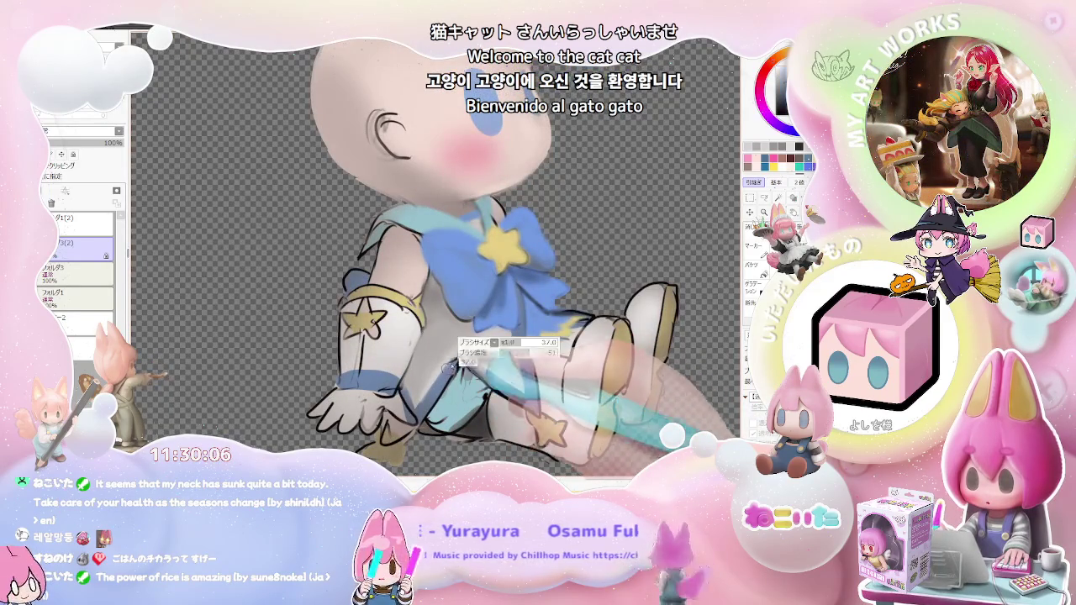
drag(451, 367, 459, 363)
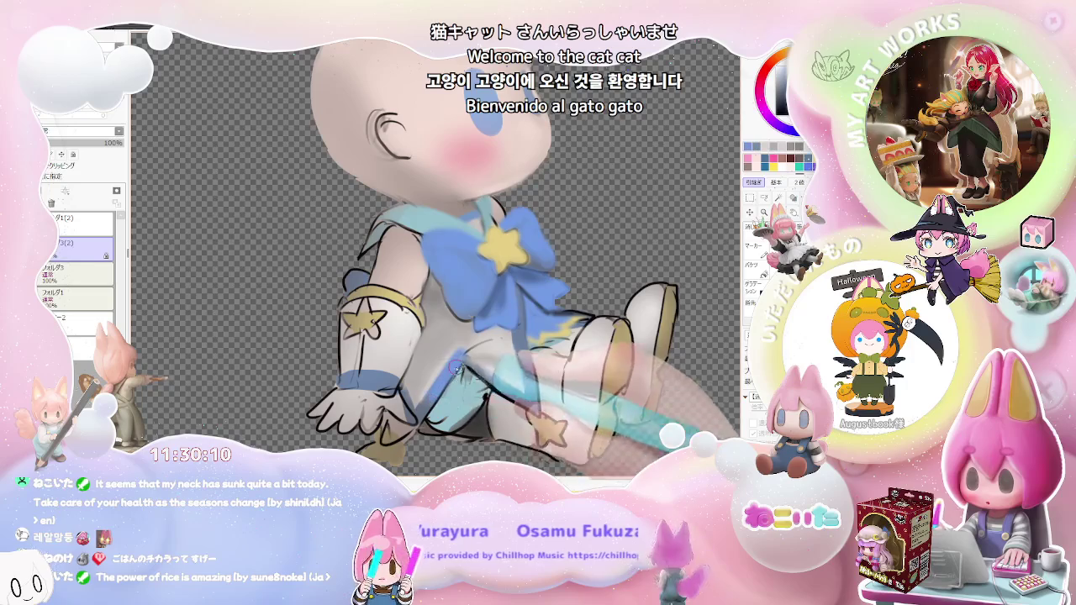
scroll(454, 367, down, 2)
scroll(455, 367, down, 2)
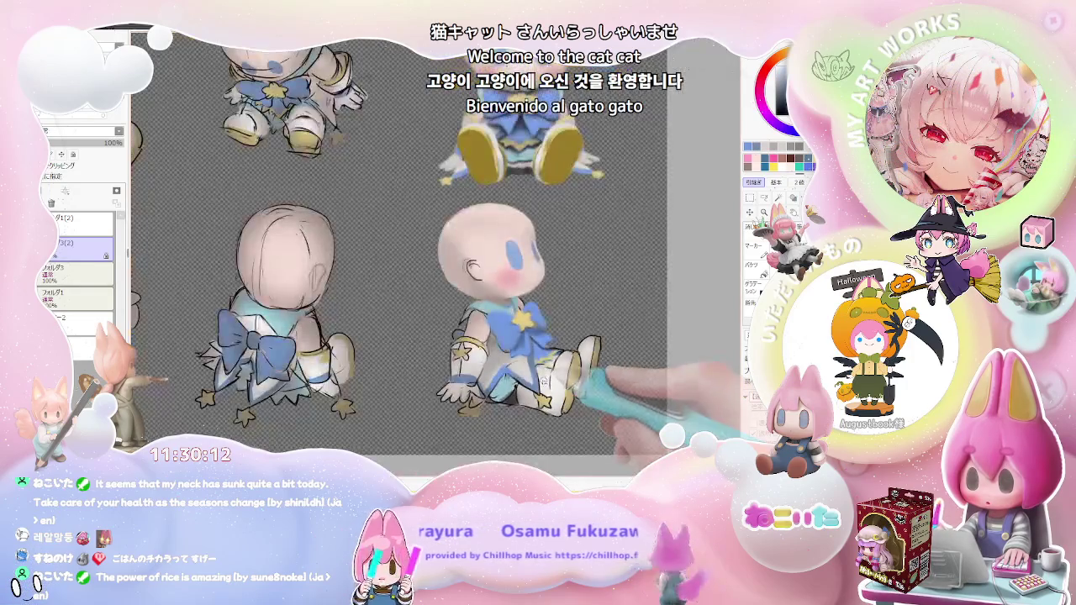
scroll(622, 357, up, 1)
scroll(622, 357, up, 1)
scroll(622, 357, up, 1)
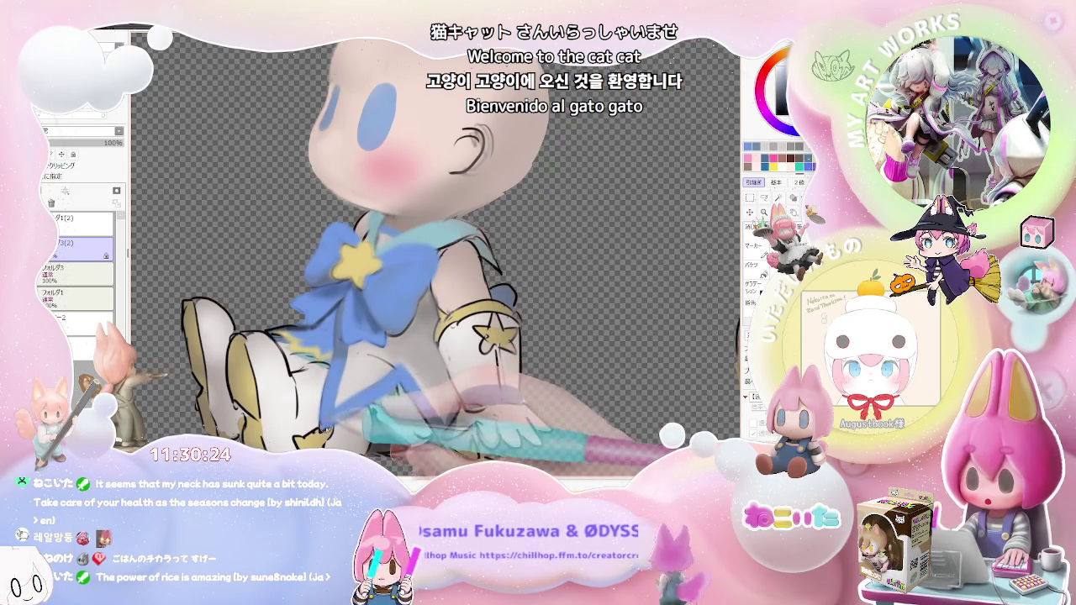
key(minus)
key(minus)
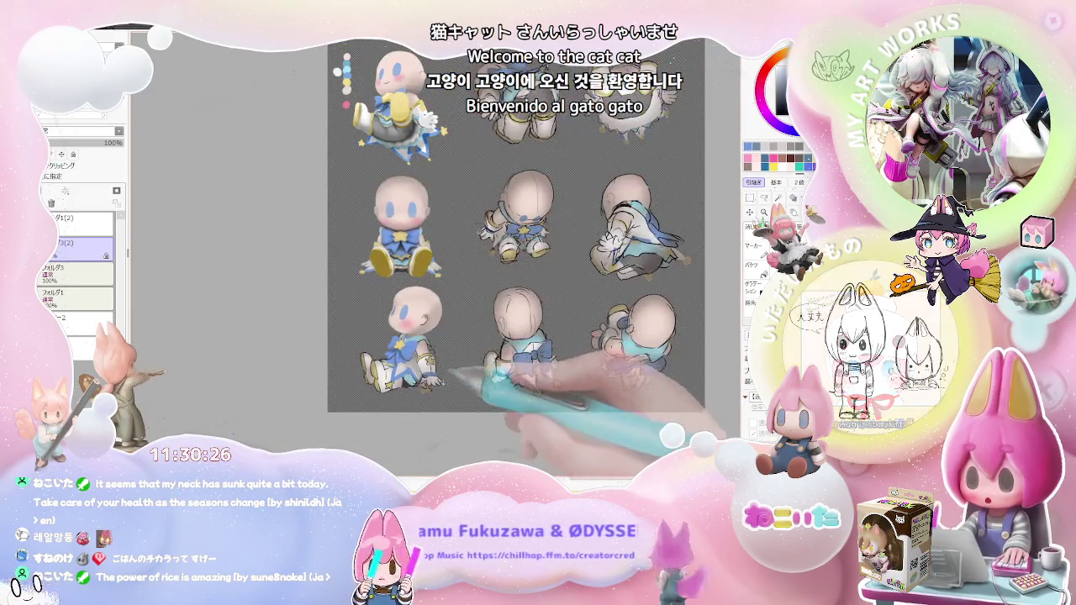
Zoom in on the seated figure and refine shading on the white outfit and gloved hand
scroll(421, 354, up, 3)
scroll(422, 353, up, 2)
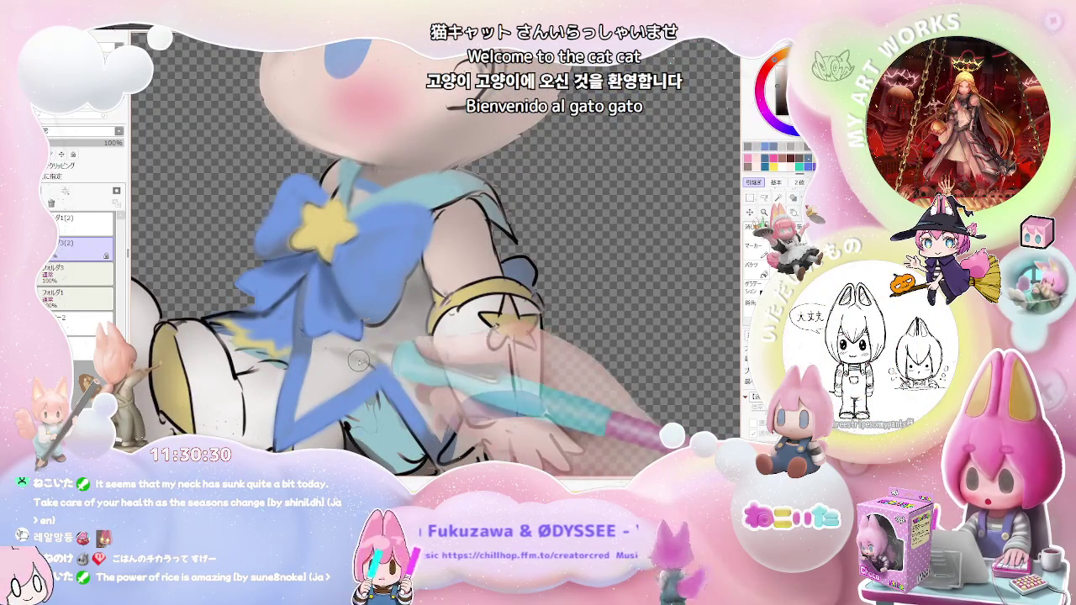
scroll(359, 361, down, 2)
scroll(358, 362, down, 3)
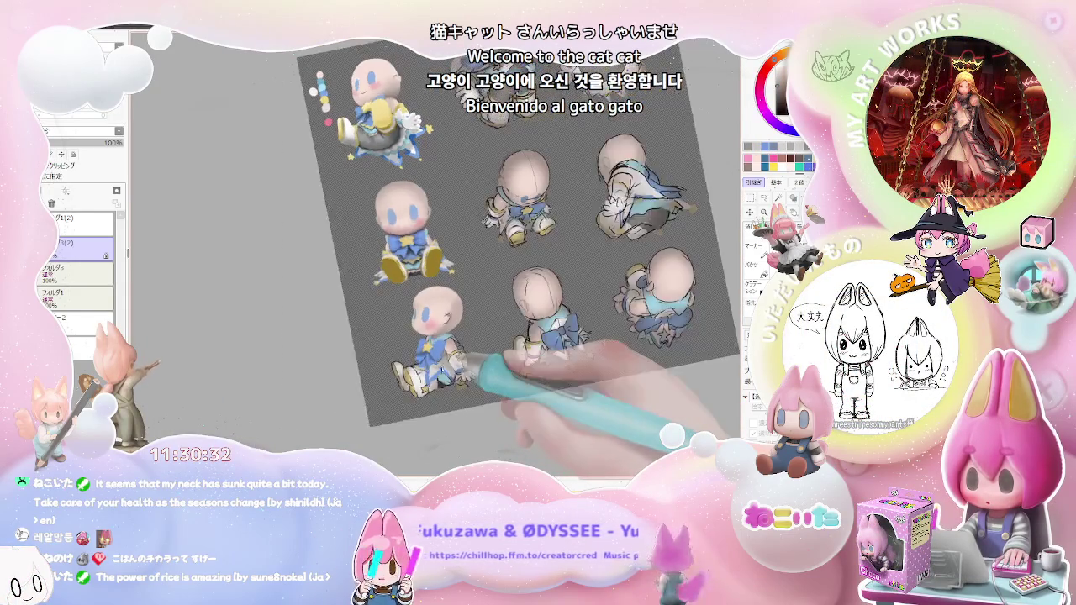
scroll(413, 328, up, 2)
scroll(413, 327, up, 2)
scroll(414, 328, up, 2)
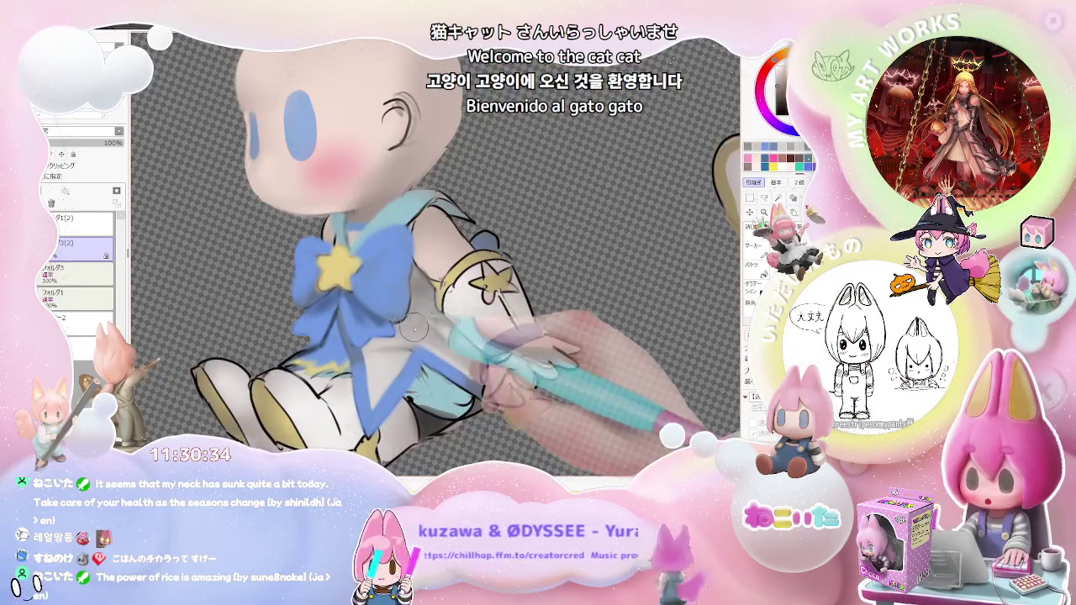
scroll(414, 327, down, 2)
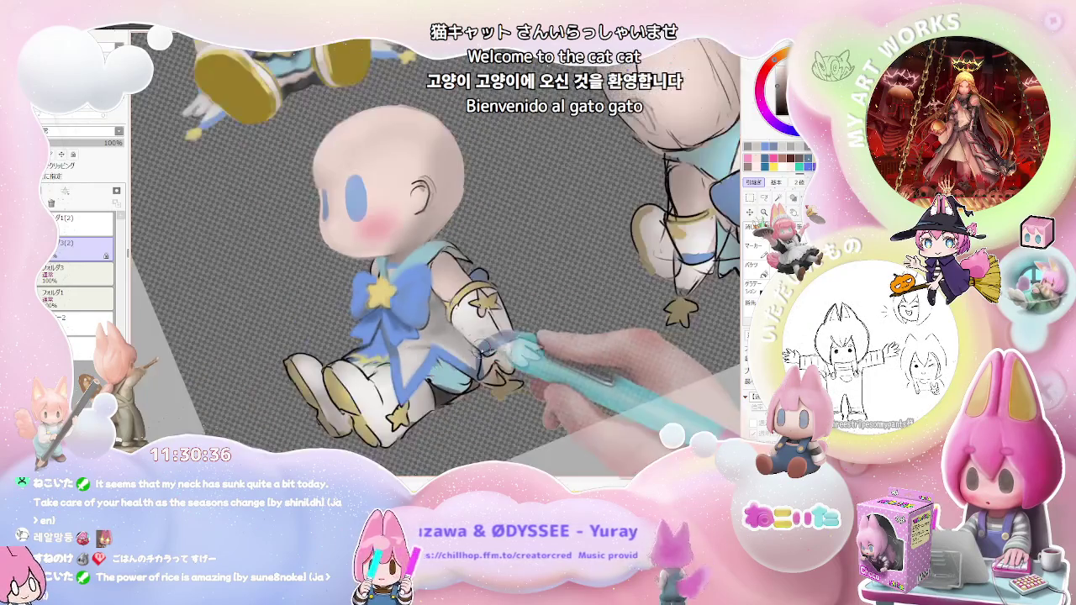
scroll(483, 345, down, 2)
scroll(410, 305, up, 3)
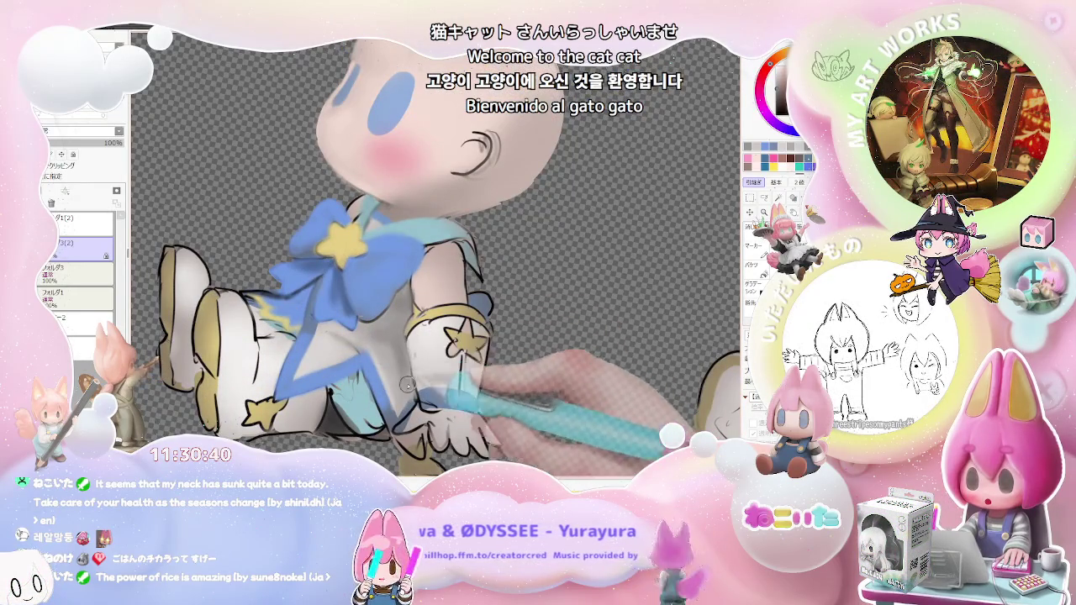
scroll(397, 356, down, 1)
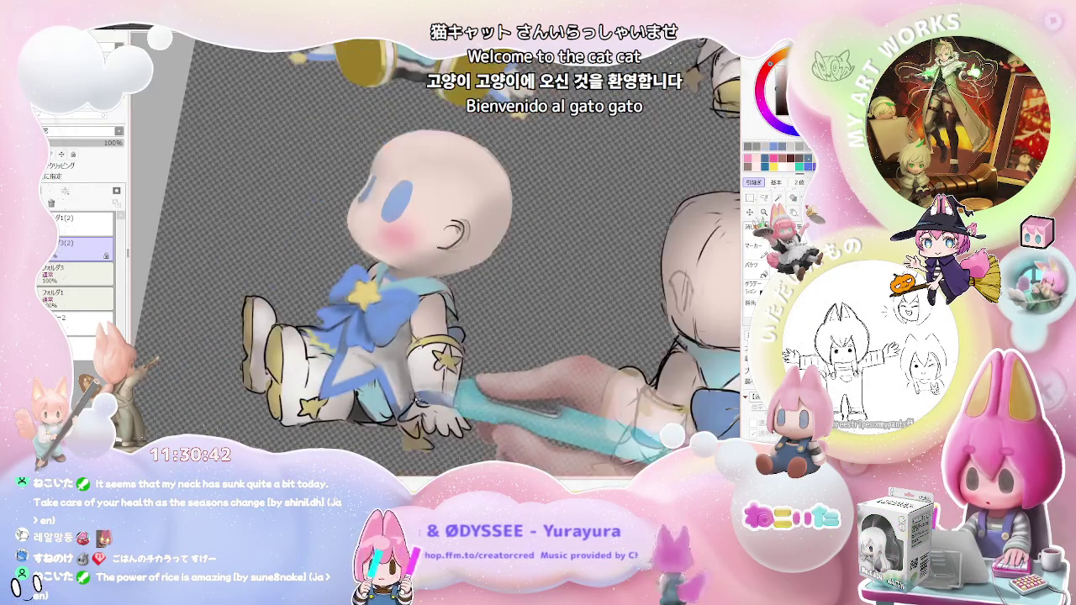
scroll(403, 361, down, 1)
scroll(437, 366, down, 2)
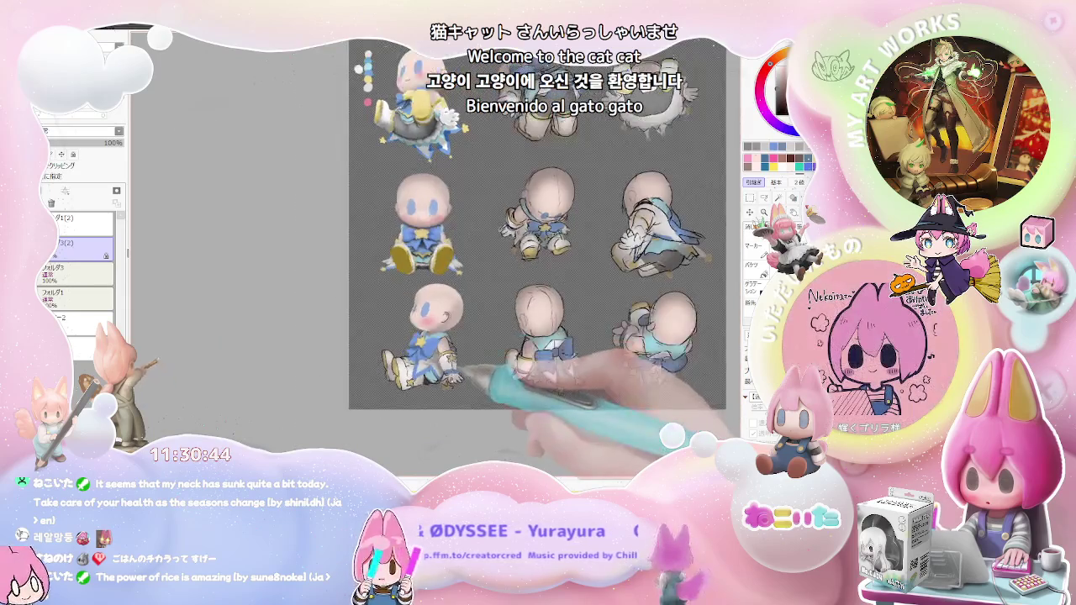
scroll(437, 365, up, 2)
scroll(416, 361, up, 2)
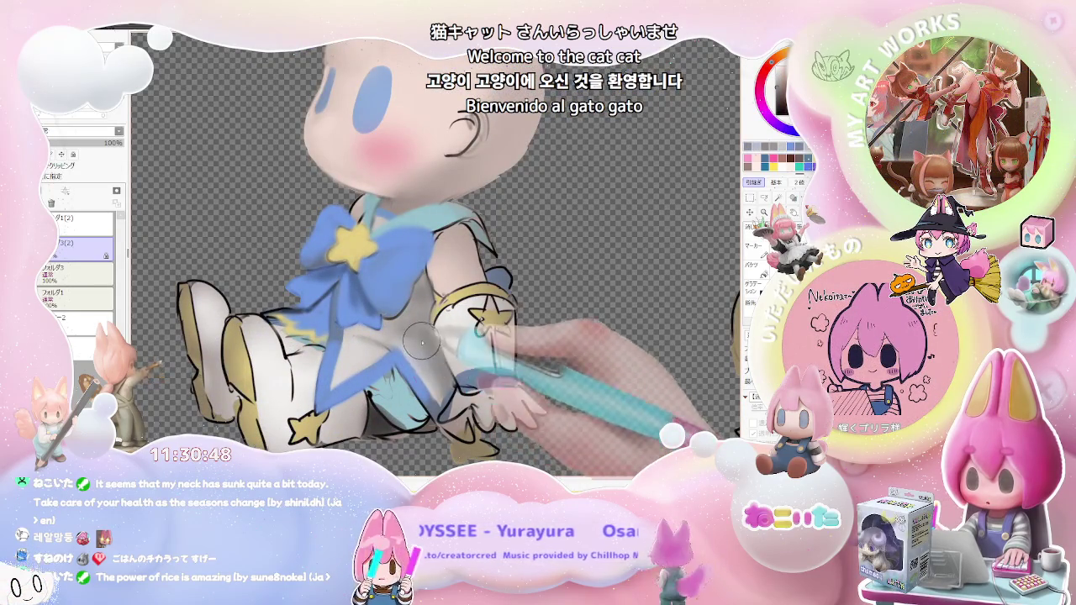
scroll(437, 385, up, 1)
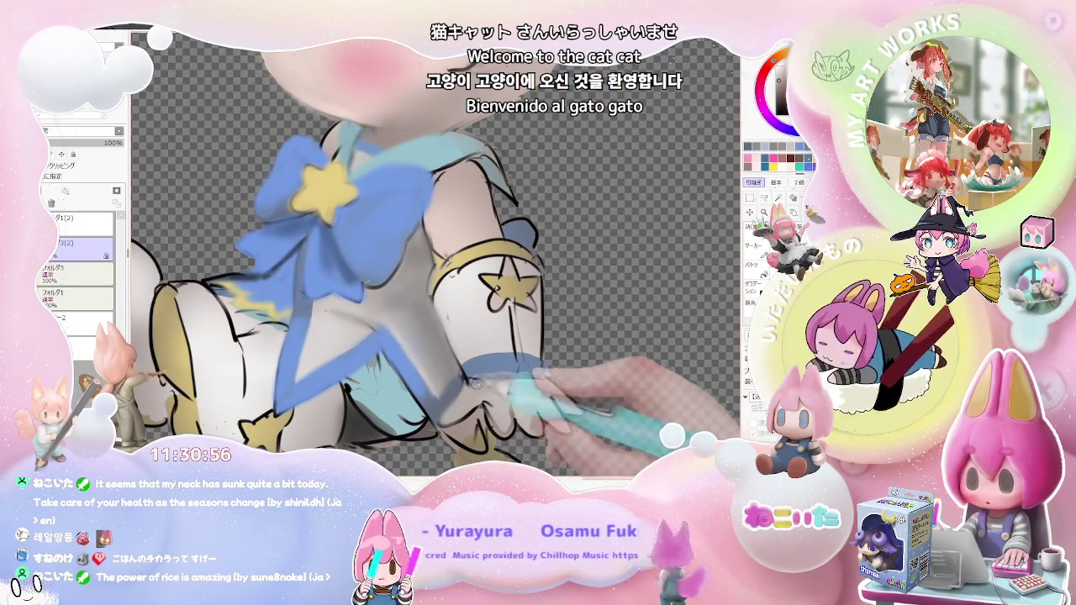
Refine the shading under the skirt and on the star-decorated boots
scroll(493, 423, down, 1)
scroll(493, 422, down, 1)
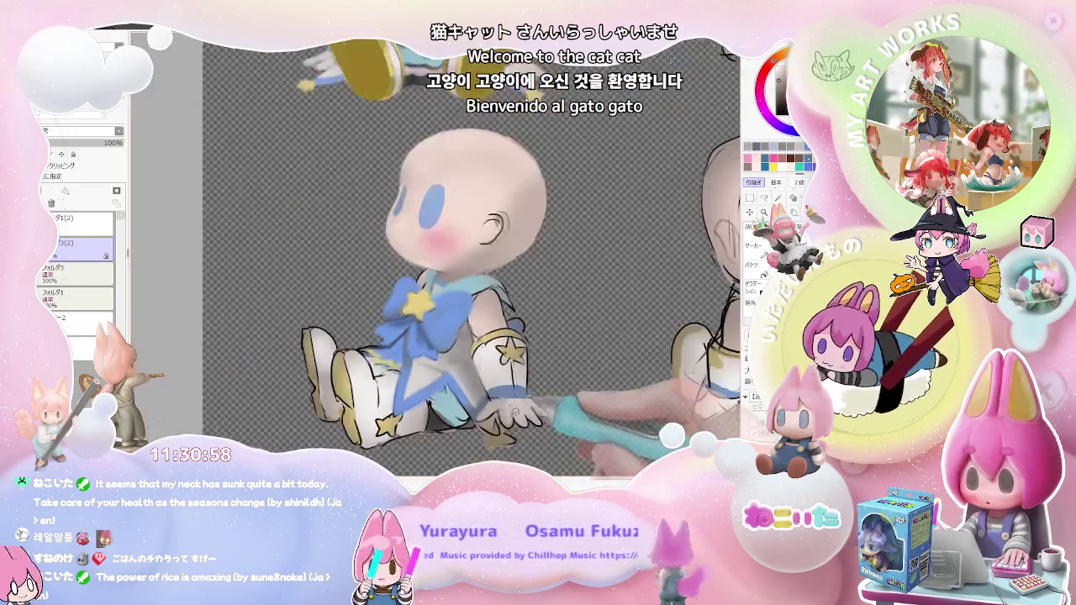
scroll(493, 423, down, 1)
scroll(528, 408, down, 2)
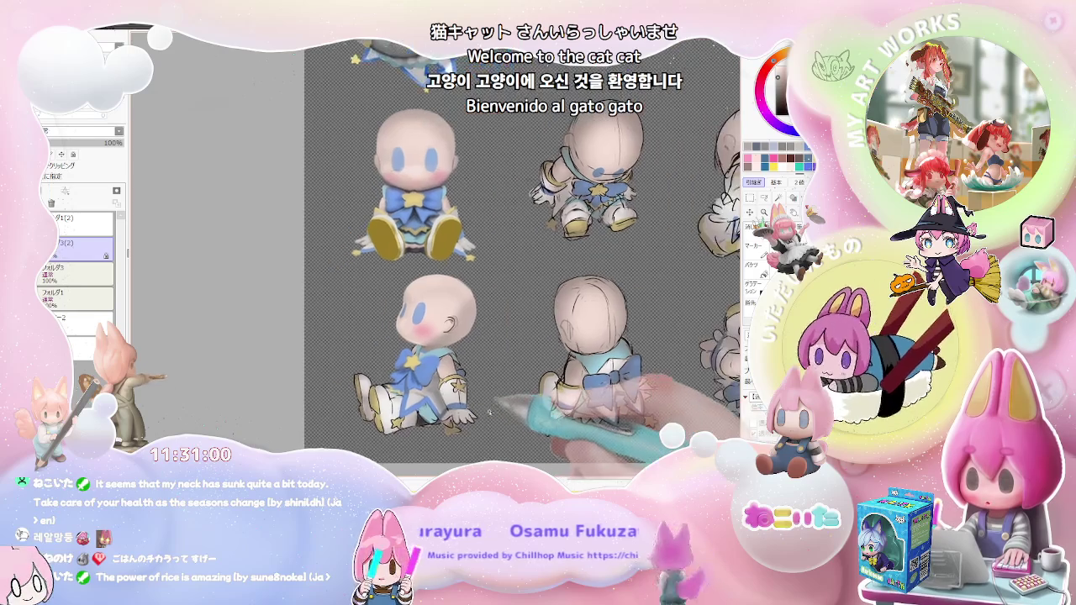
scroll(488, 423, up, 2)
scroll(474, 434, up, 2)
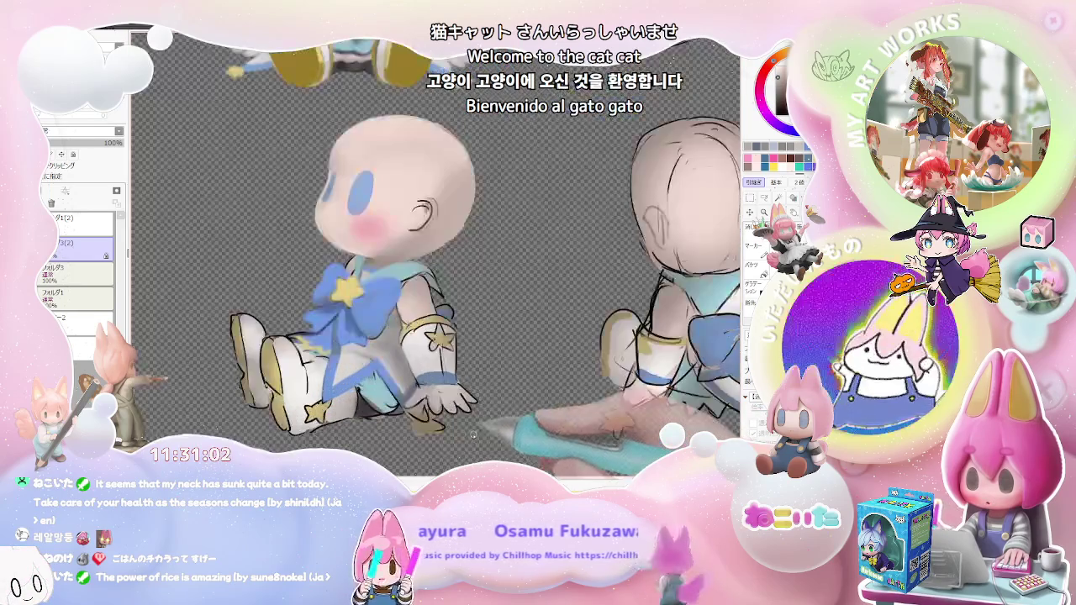
scroll(458, 382, down, 1)
scroll(471, 378, down, 1)
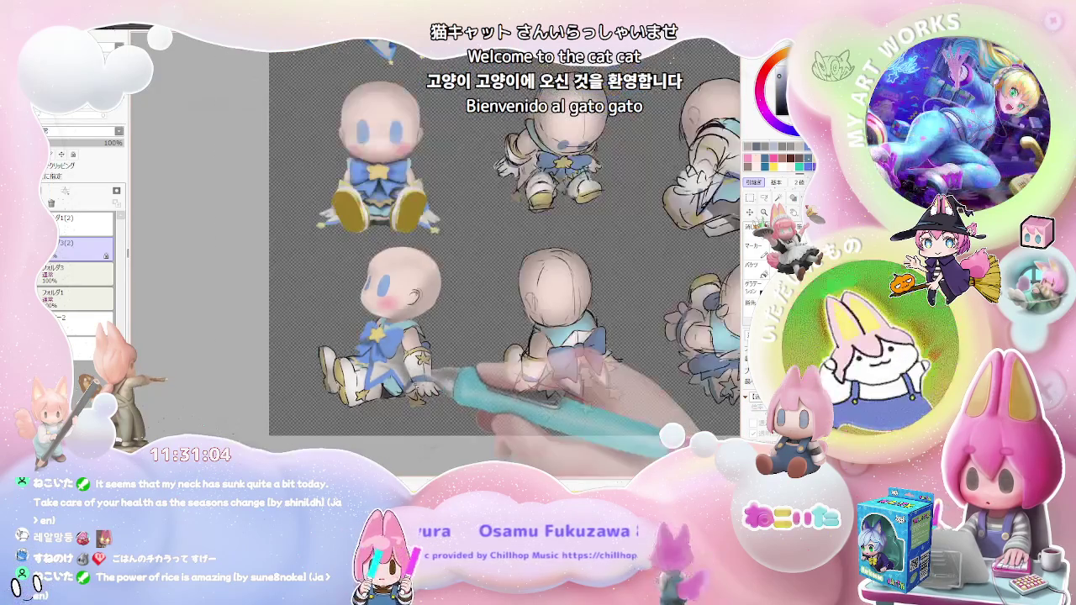
scroll(404, 383, up, 2)
scroll(395, 378, up, 1)
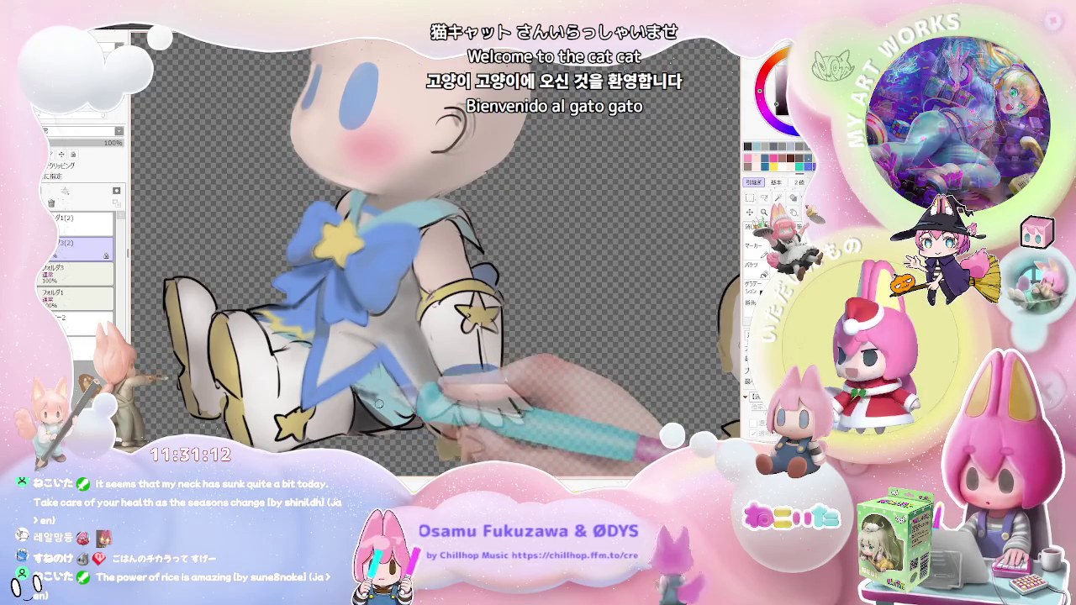
scroll(403, 386, down, 1)
scroll(399, 405, up, 2)
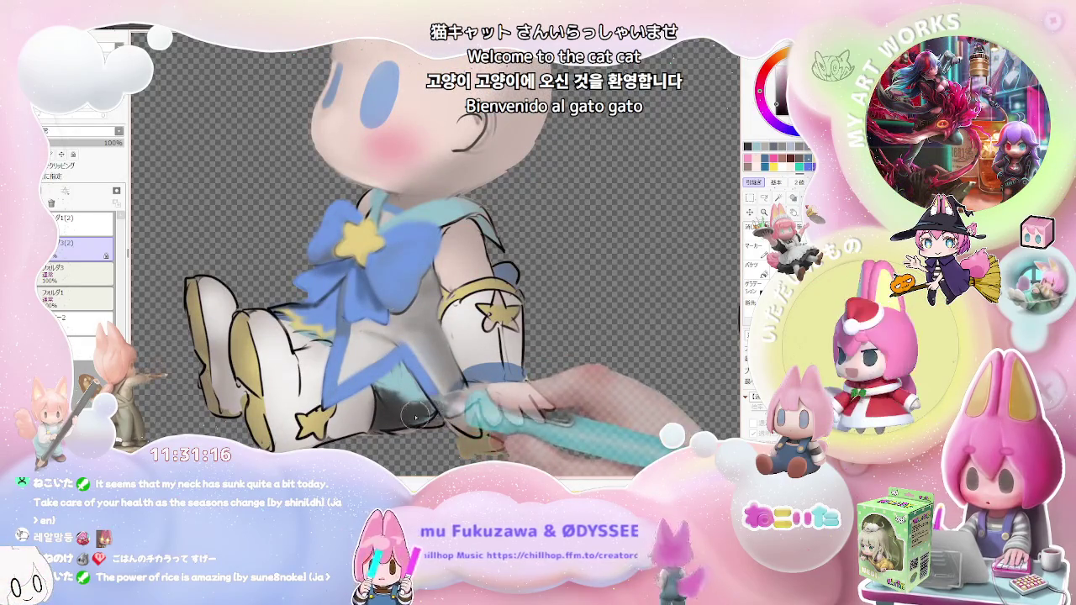
scroll(427, 416, down, 1)
scroll(392, 431, up, 1)
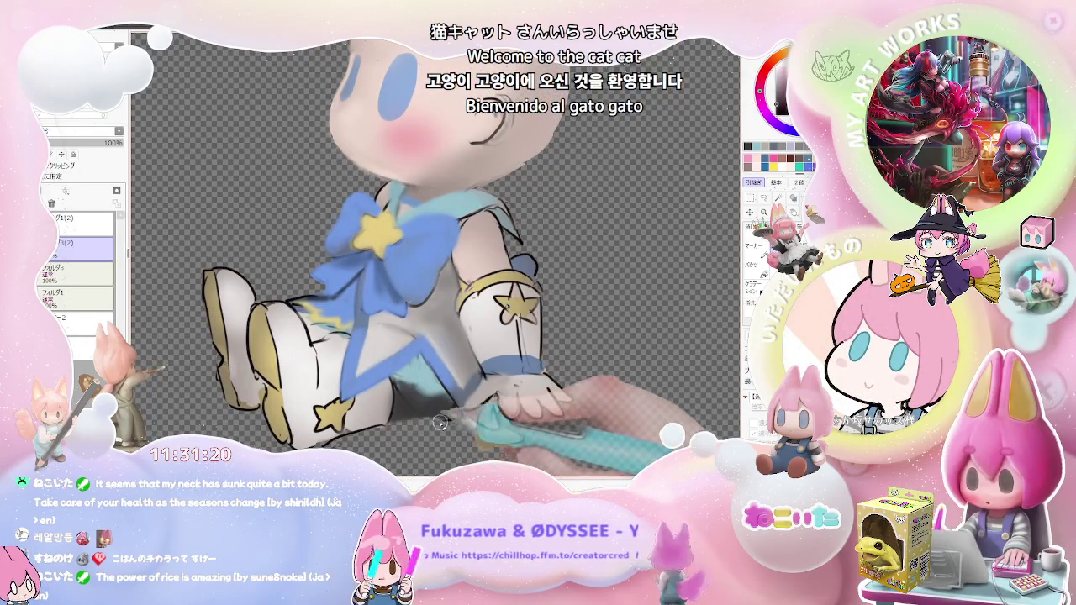
Add a gold star-trimmed cuff on the arm beside the blue bow, tilting the canvas view
scroll(446, 419, down, 1)
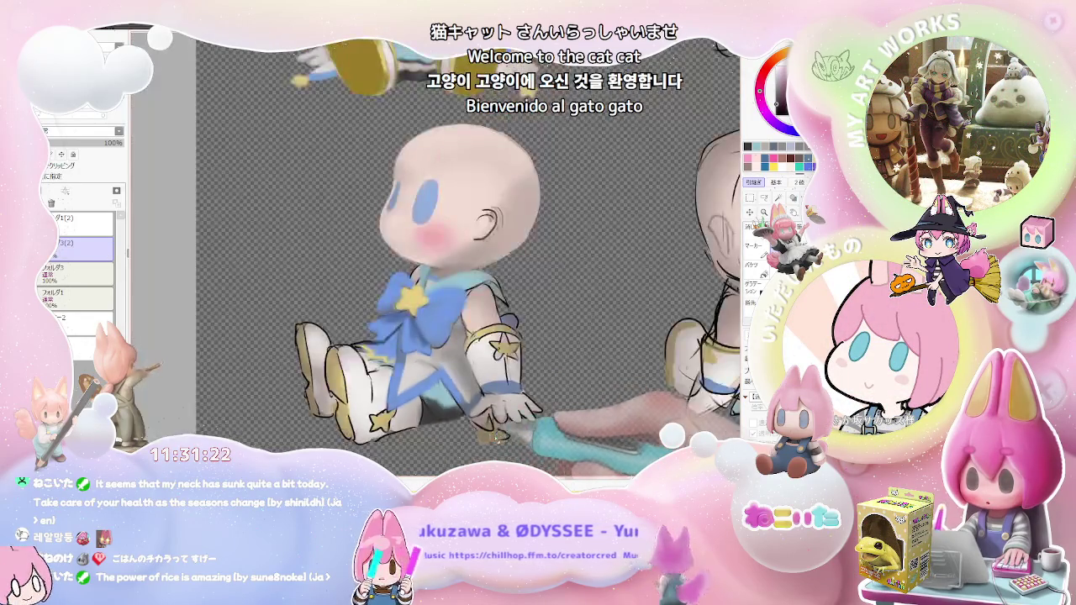
scroll(497, 433, down, 2)
scroll(499, 435, down, 1)
scroll(471, 442, down, 1)
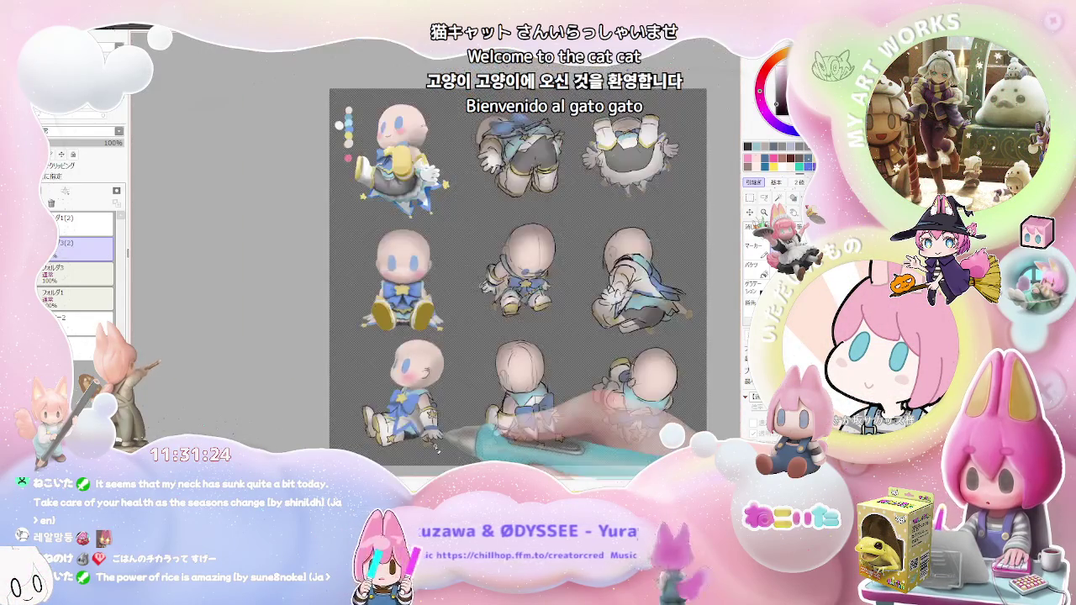
scroll(438, 449, down, 1)
scroll(435, 447, up, 1)
scroll(416, 429, up, 1)
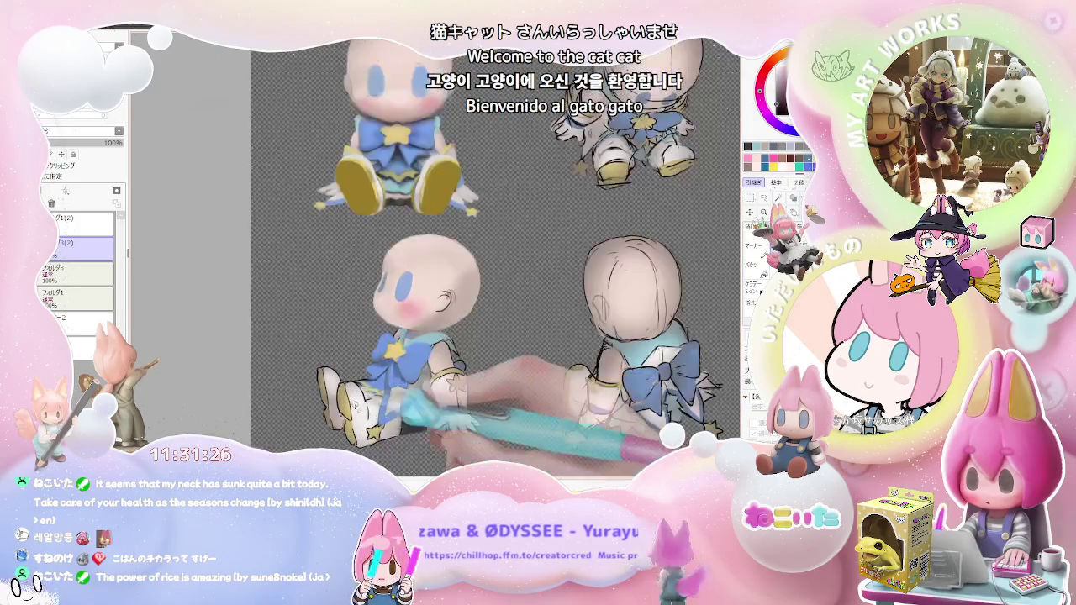
scroll(391, 403, up, 1)
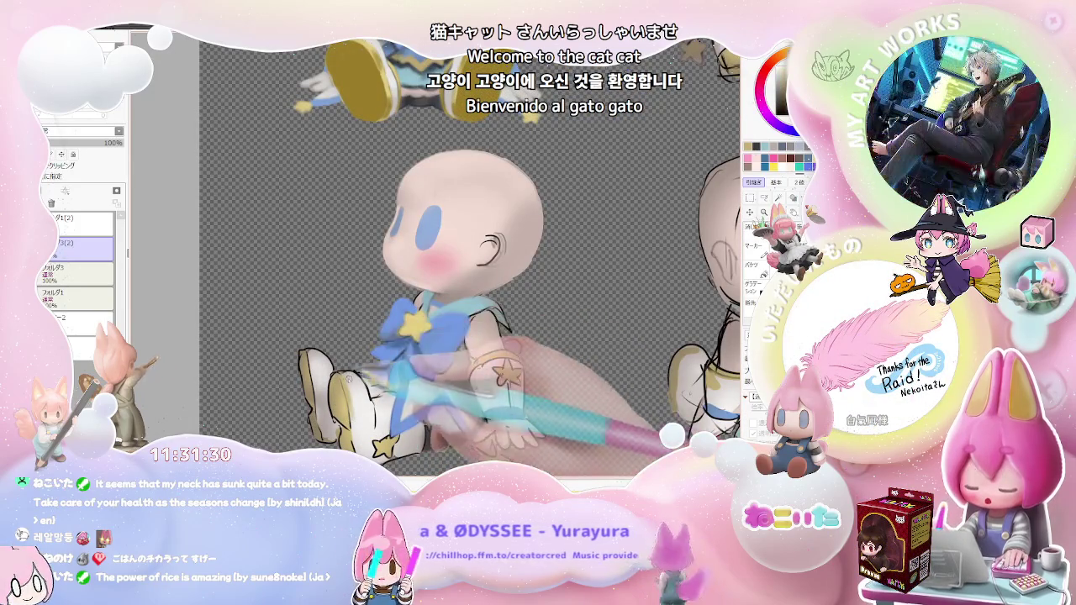
scroll(342, 373, up, 1)
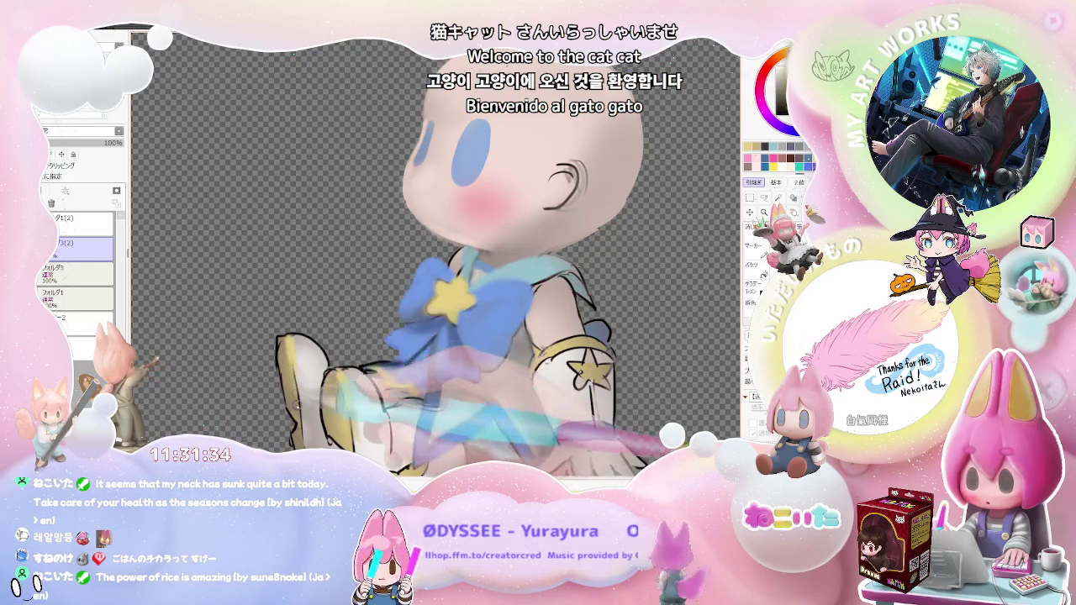
scroll(299, 393, down, 1)
scroll(299, 393, down, 2)
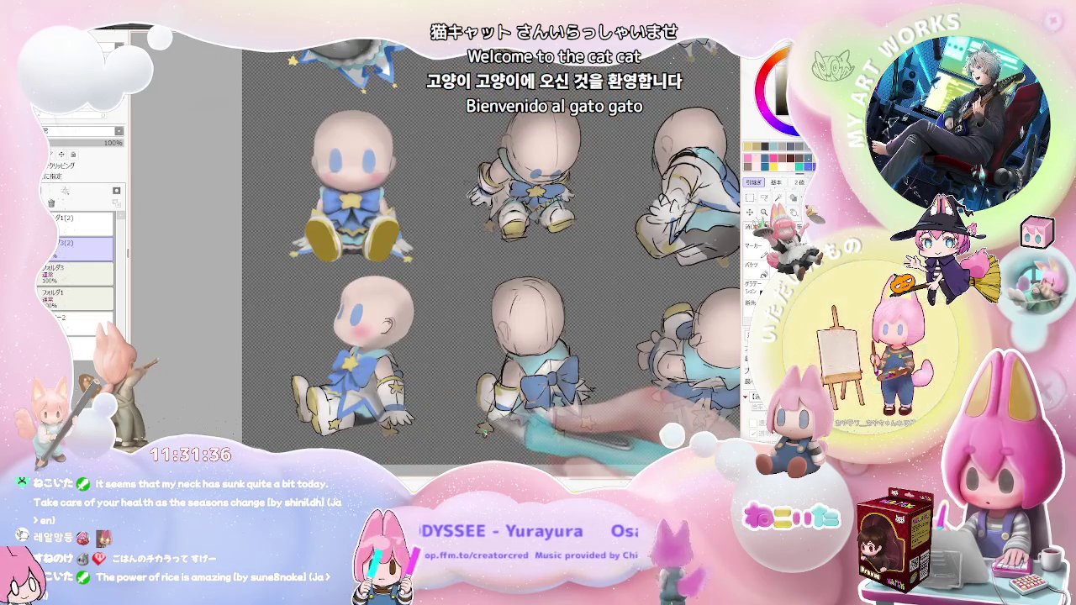
scroll(485, 428, down, 1)
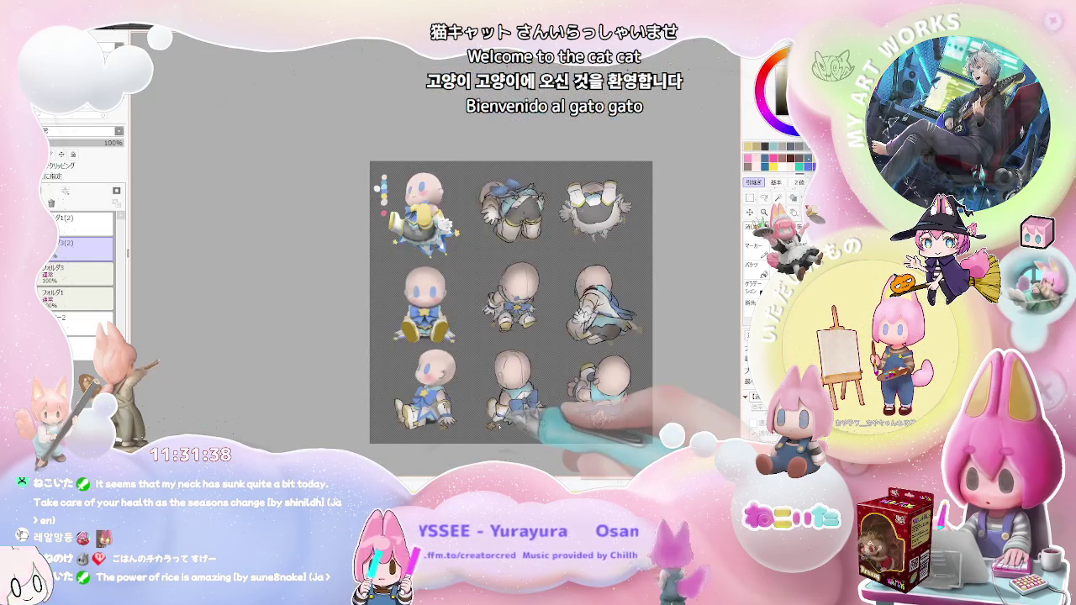
key(End)
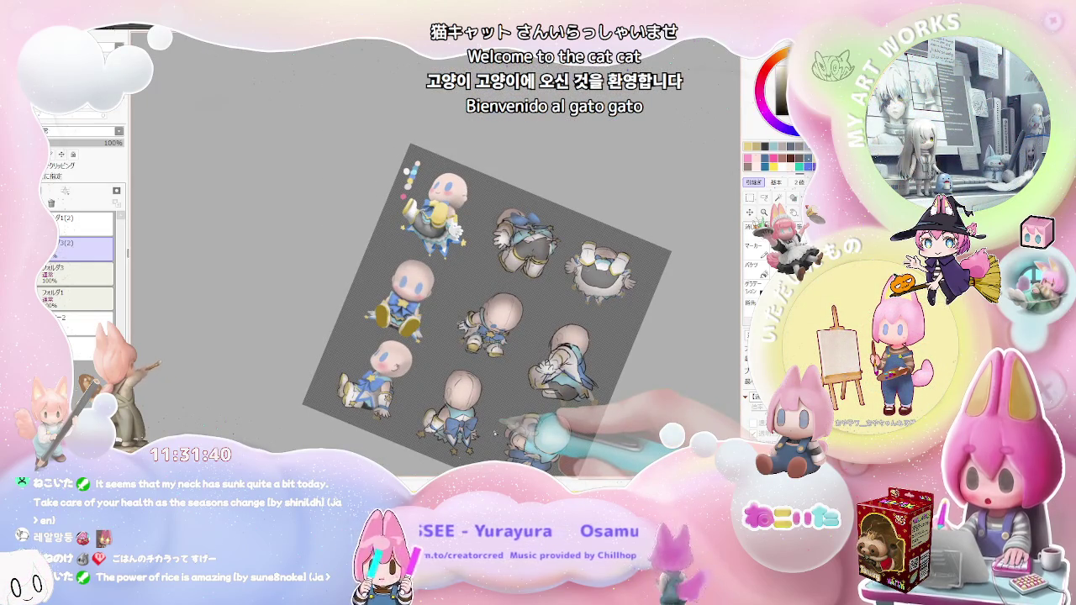
scroll(495, 432, up, 1)
scroll(471, 420, up, 2)
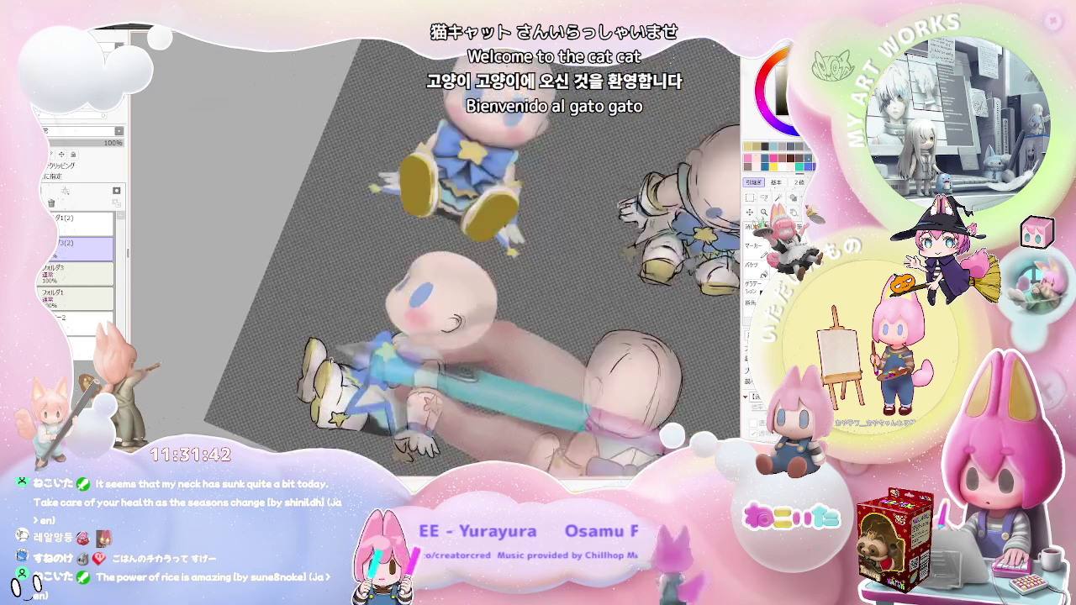
scroll(403, 404, up, 2)
scroll(336, 395, up, 2)
drag(325, 403, 323, 351)
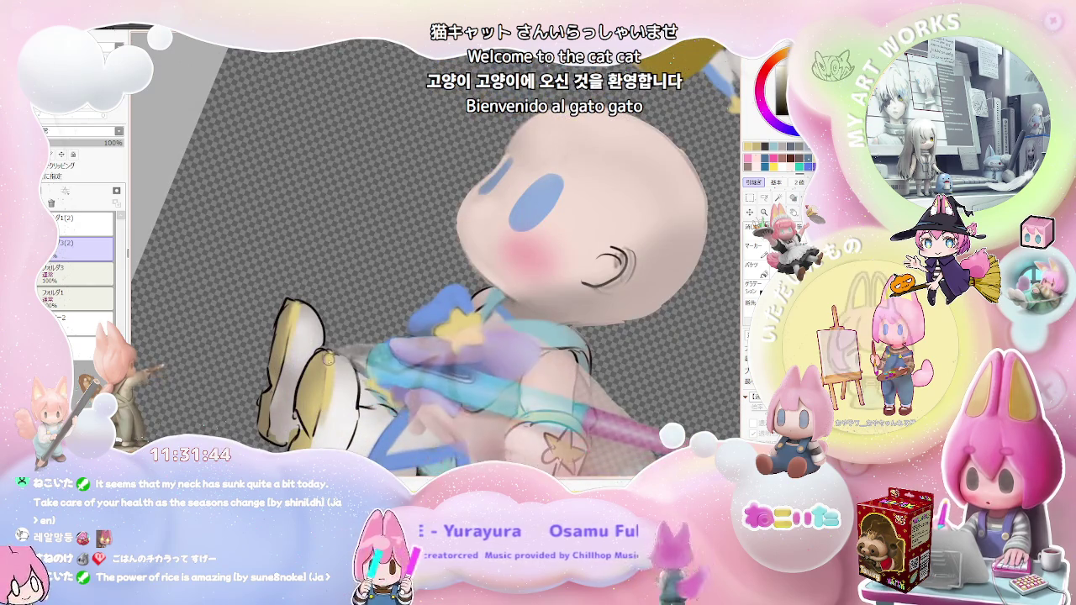
scroll(327, 394, down, 3)
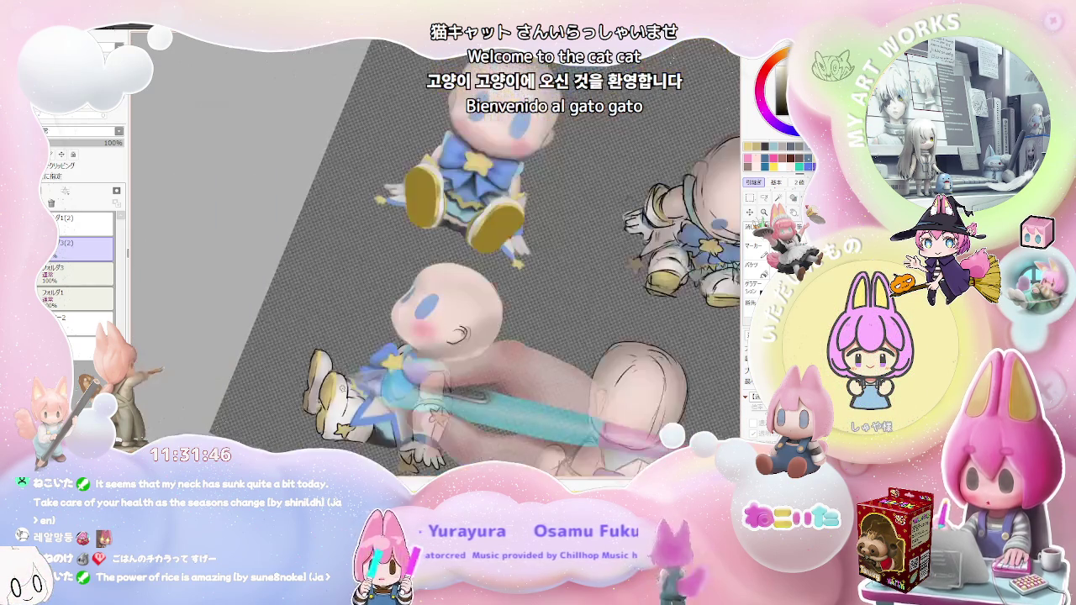
scroll(471, 361, up, 2)
scroll(504, 349, up, 2)
scroll(496, 349, up, 2)
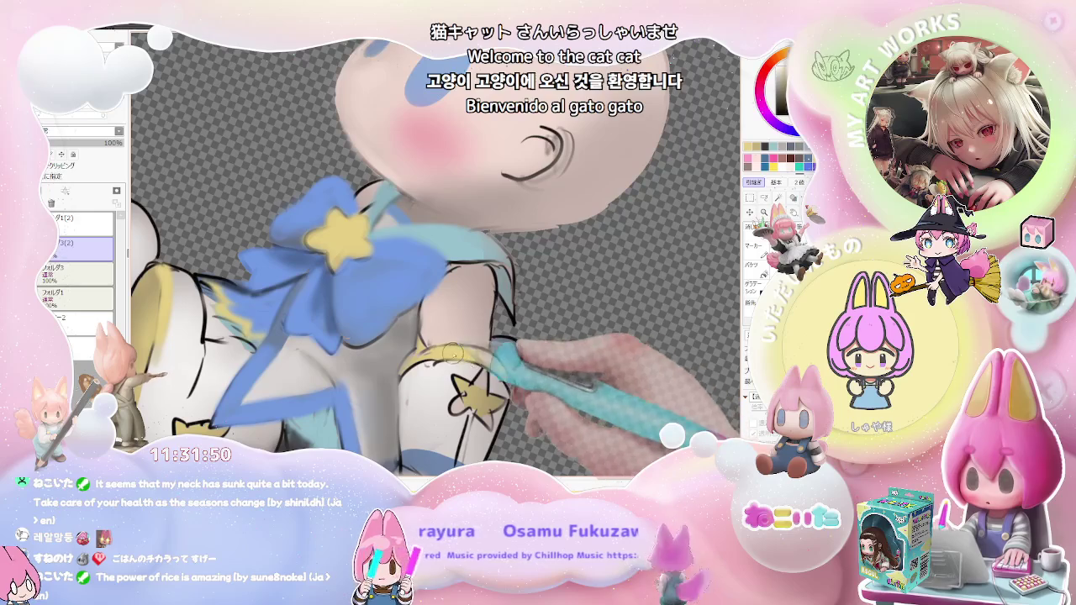
scroll(506, 366, down, 2)
scroll(479, 376, down, 1)
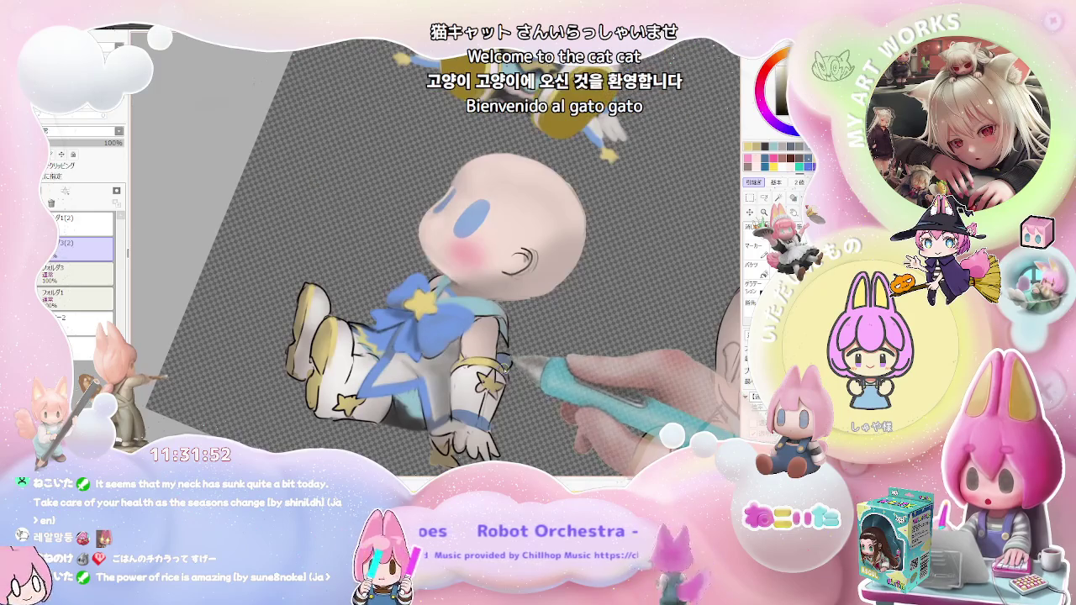
scroll(454, 384, down, 1)
scroll(447, 385, up, 2)
scroll(420, 388, up, 1)
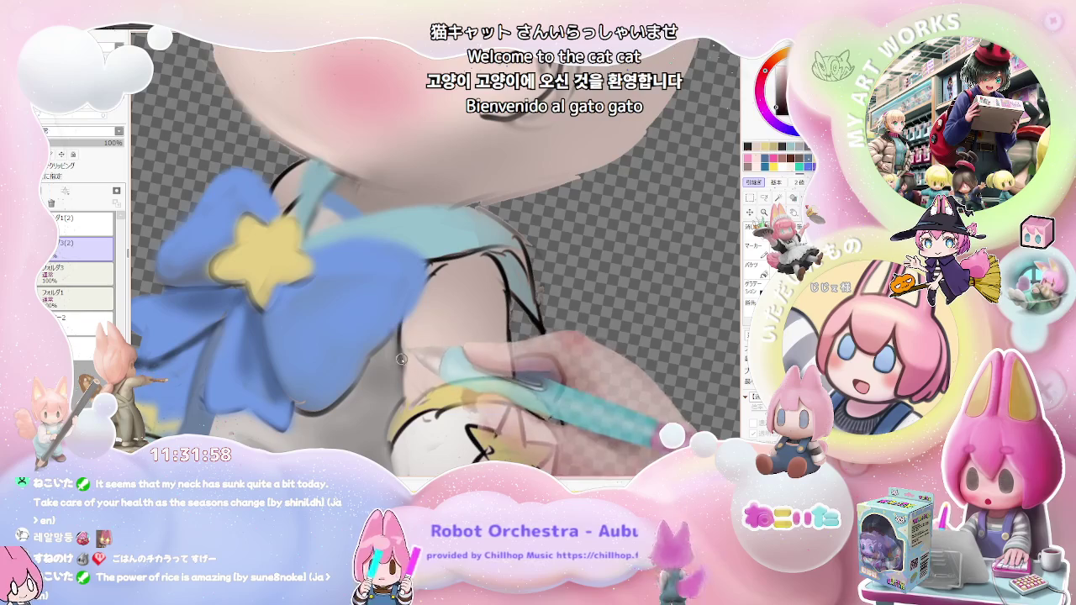
scroll(404, 353, down, 1)
scroll(408, 376, down, 1)
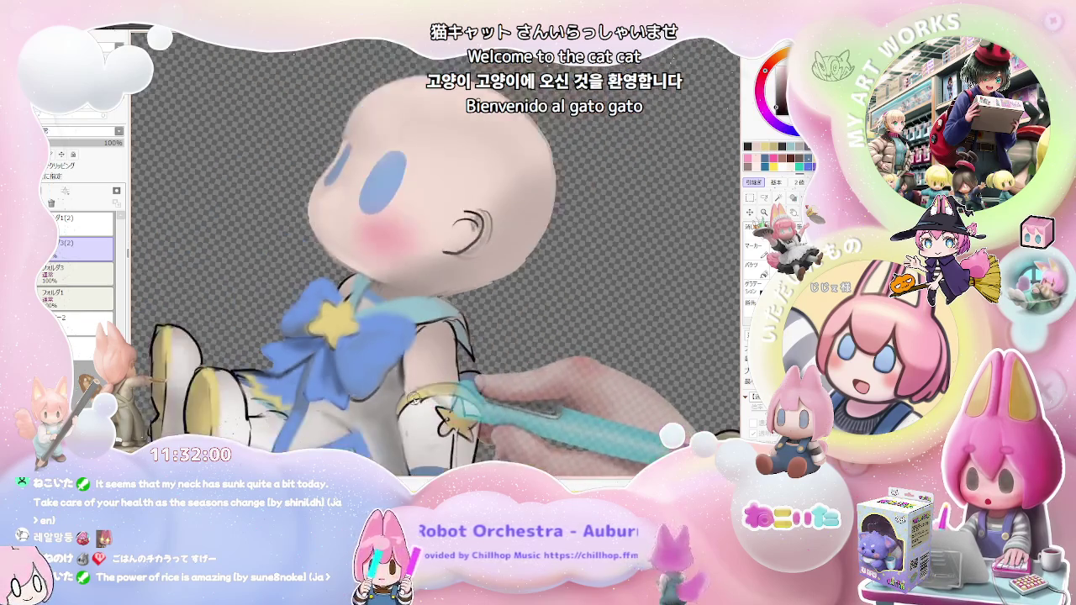
scroll(471, 390, down, 2)
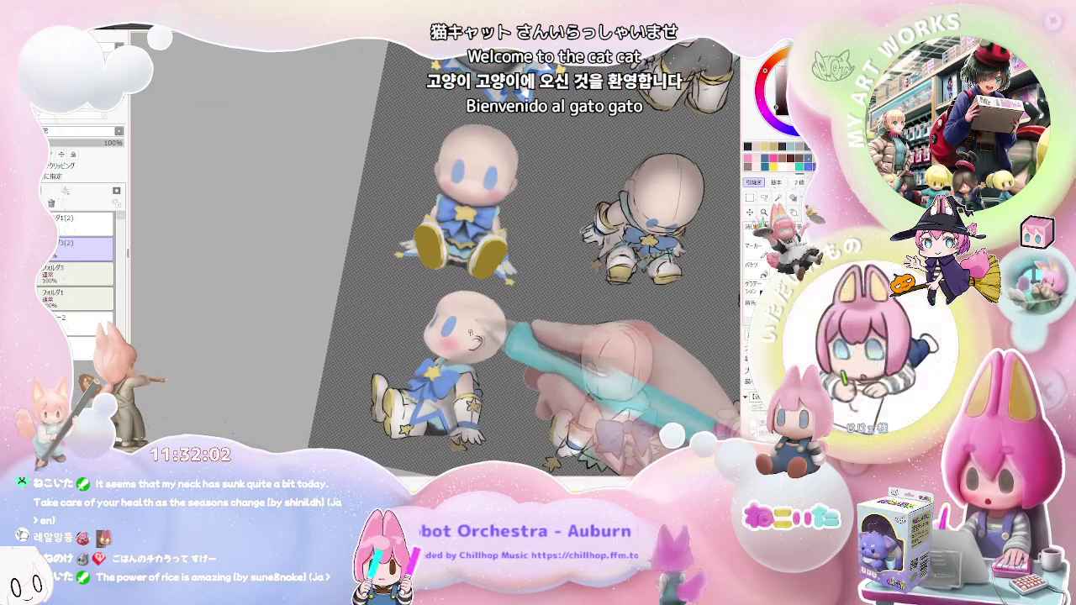
drag(504, 397, 518, 404)
scroll(466, 380, up, 3)
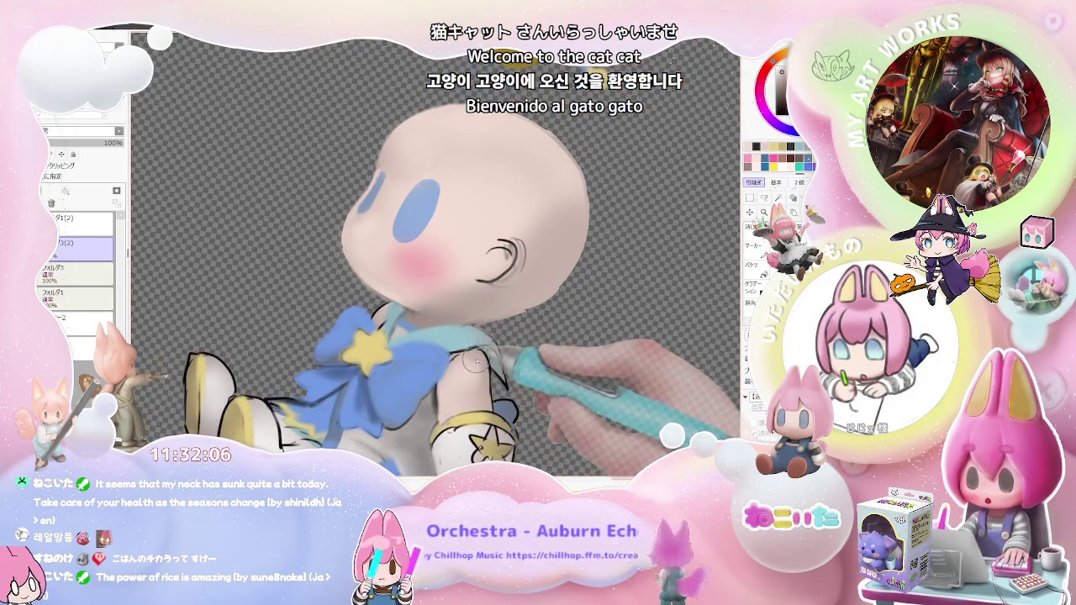
scroll(470, 398, down, 2)
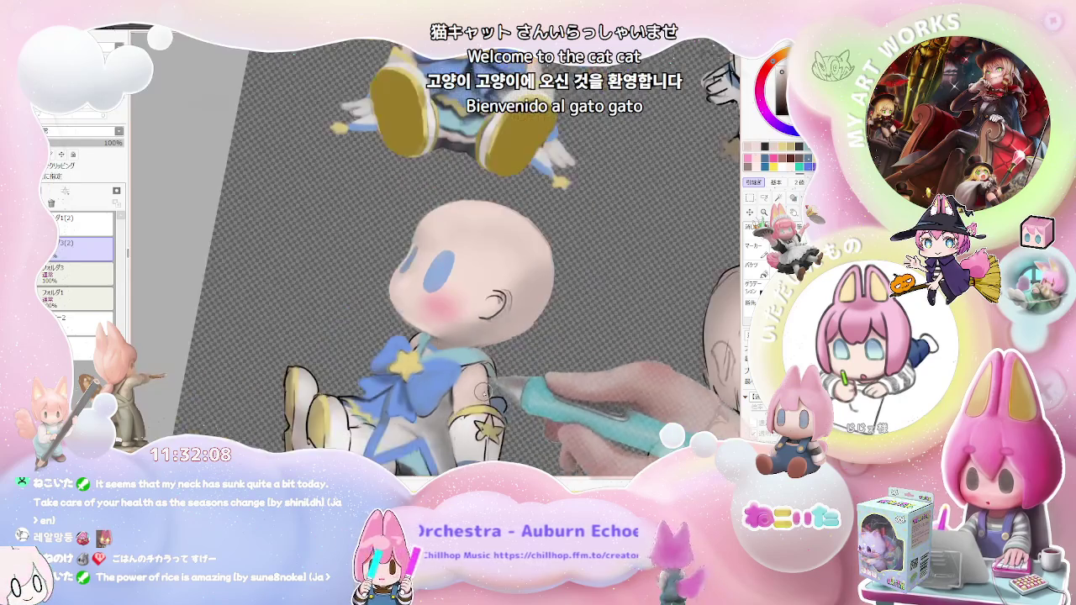
scroll(487, 400, down, 2)
scroll(504, 400, down, 1)
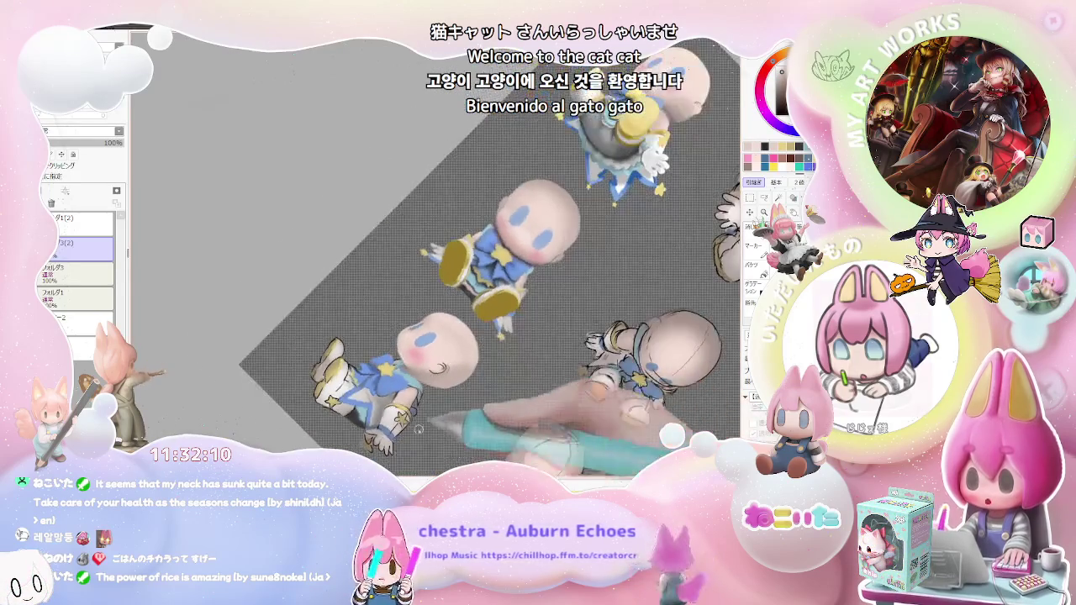
Zoom in on the bow and paint a light-blue ribbon strand trailing down from it
scroll(488, 398, up, 2)
scroll(433, 395, up, 2)
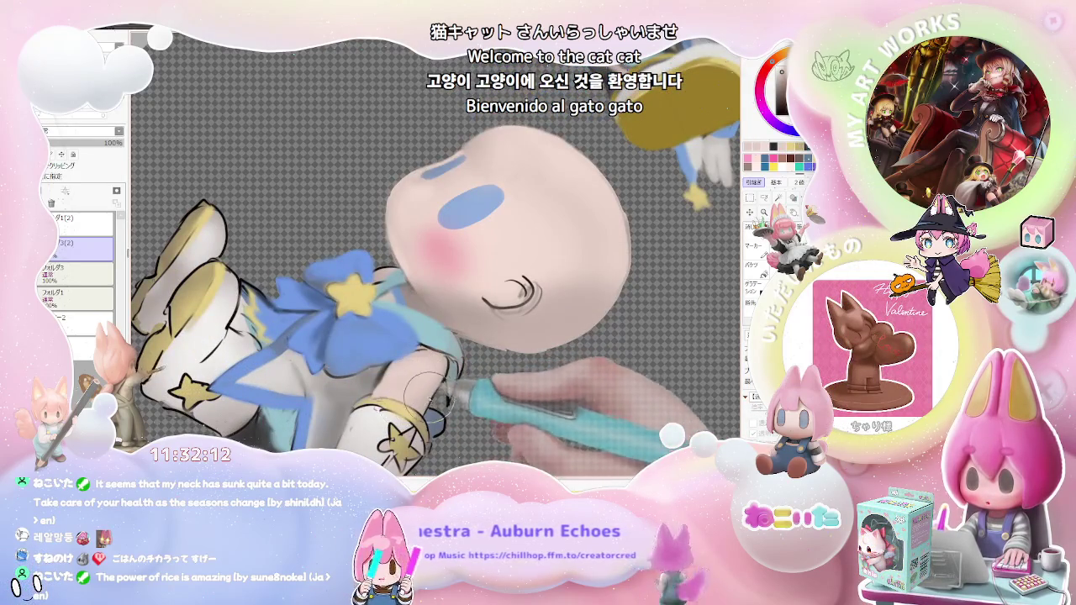
scroll(451, 372, up, 1)
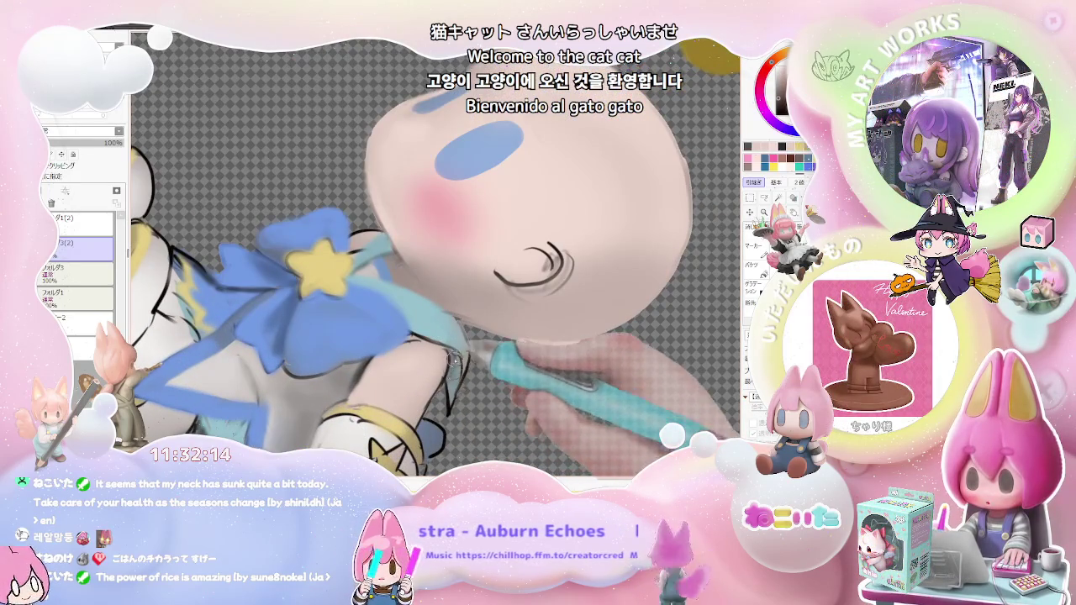
scroll(452, 389, down, 1)
scroll(462, 353, up, 1)
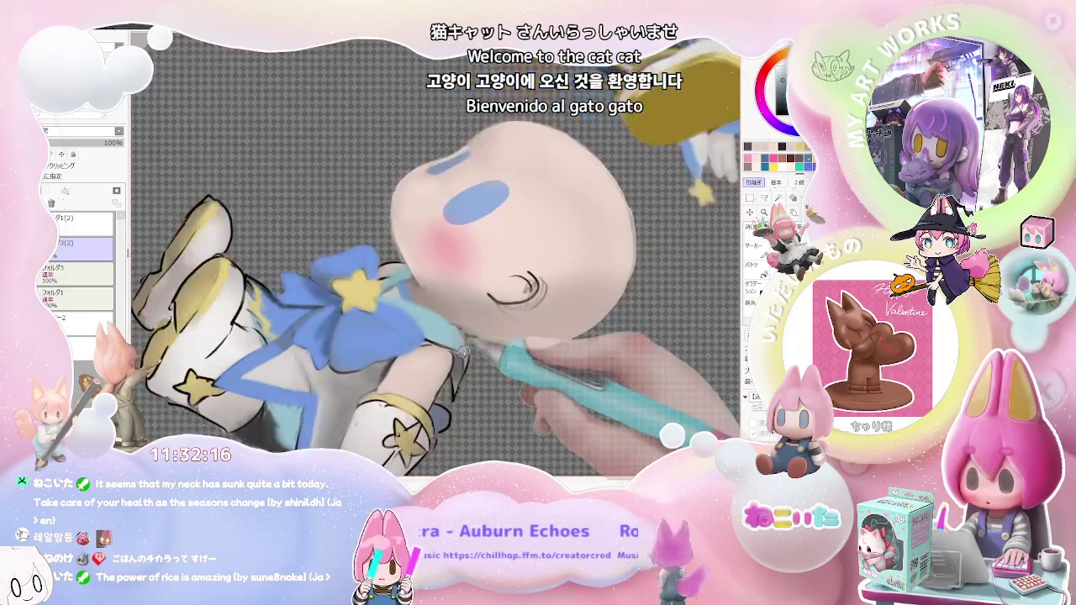
scroll(462, 353, up, 1)
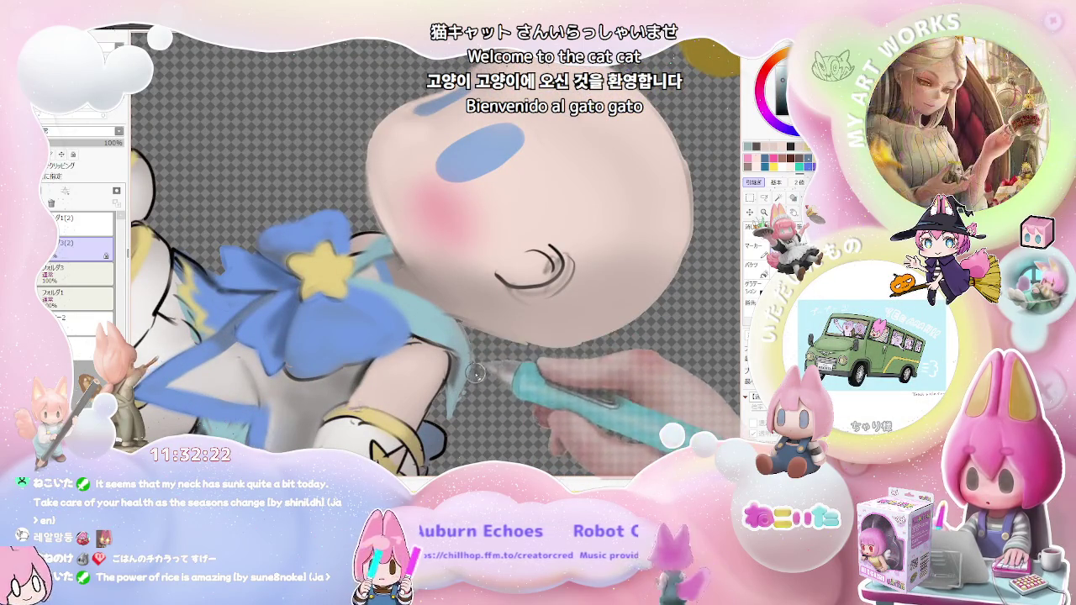
drag(470, 343, 450, 415)
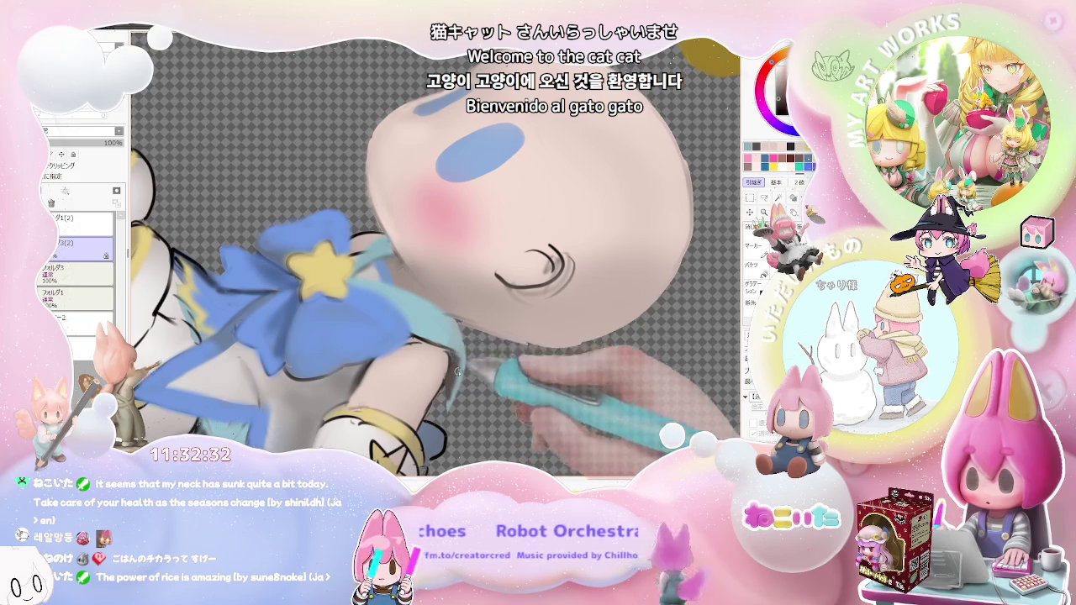
Shift the figures left, zoom to inspect the ribbon, and mirror the canvas to check the drawing
scroll(457, 371, down, 5)
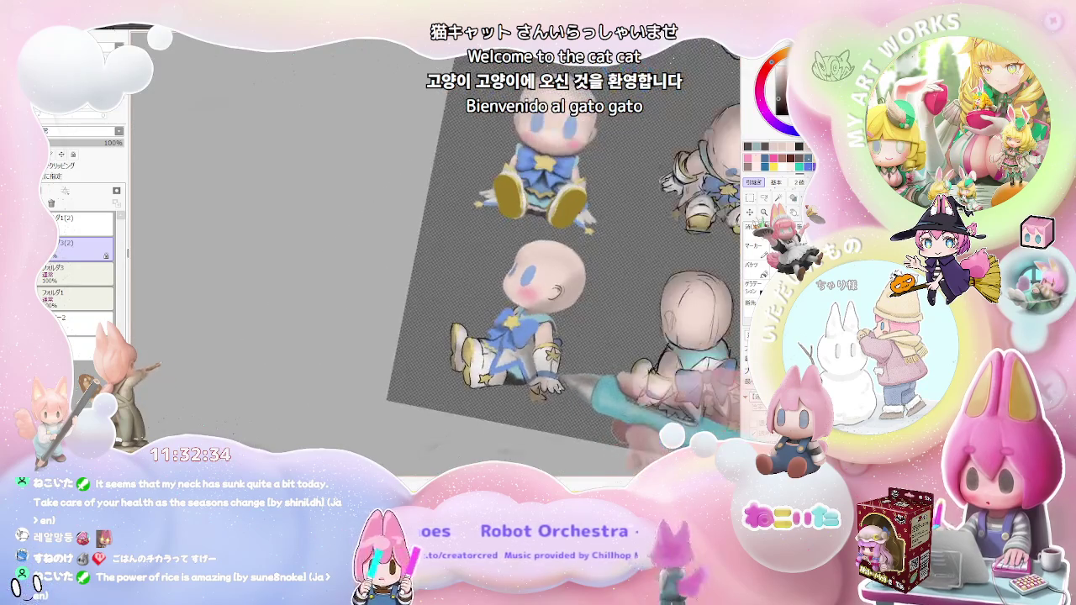
drag(798, 395, 571, 386)
scroll(565, 392, up, 3)
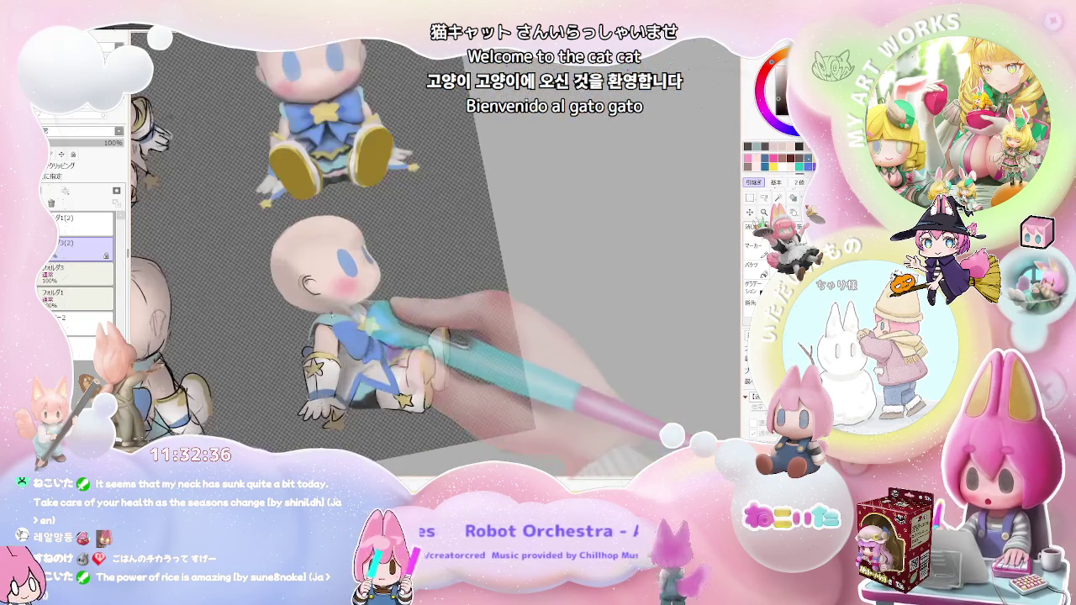
scroll(471, 369, up, 3)
scroll(377, 353, up, 2)
scroll(376, 352, up, 2)
scroll(369, 357, up, 2)
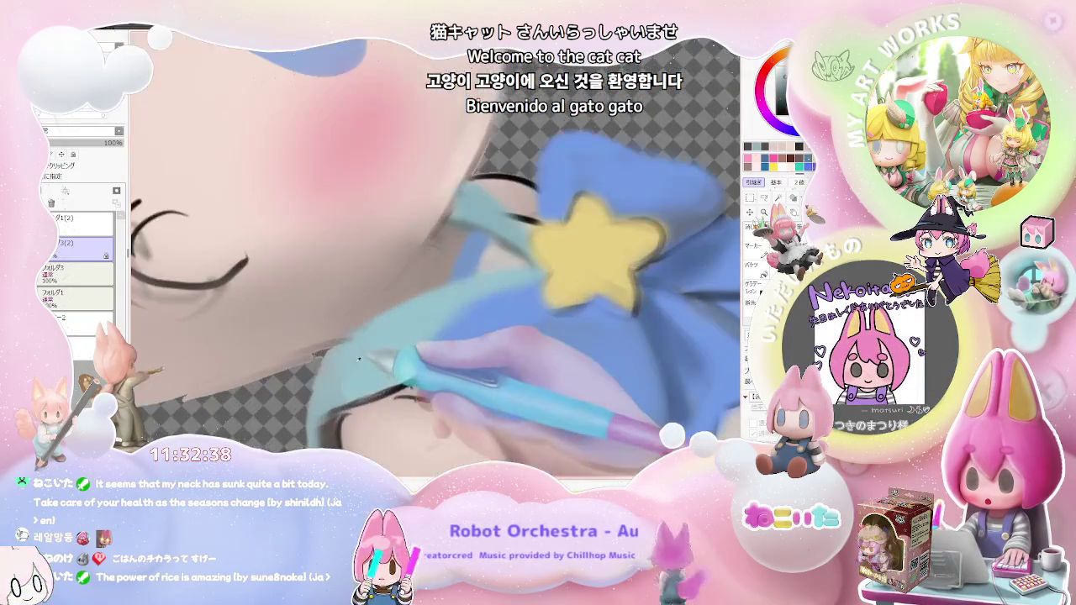
scroll(353, 375, down, 1)
scroll(353, 376, down, 2)
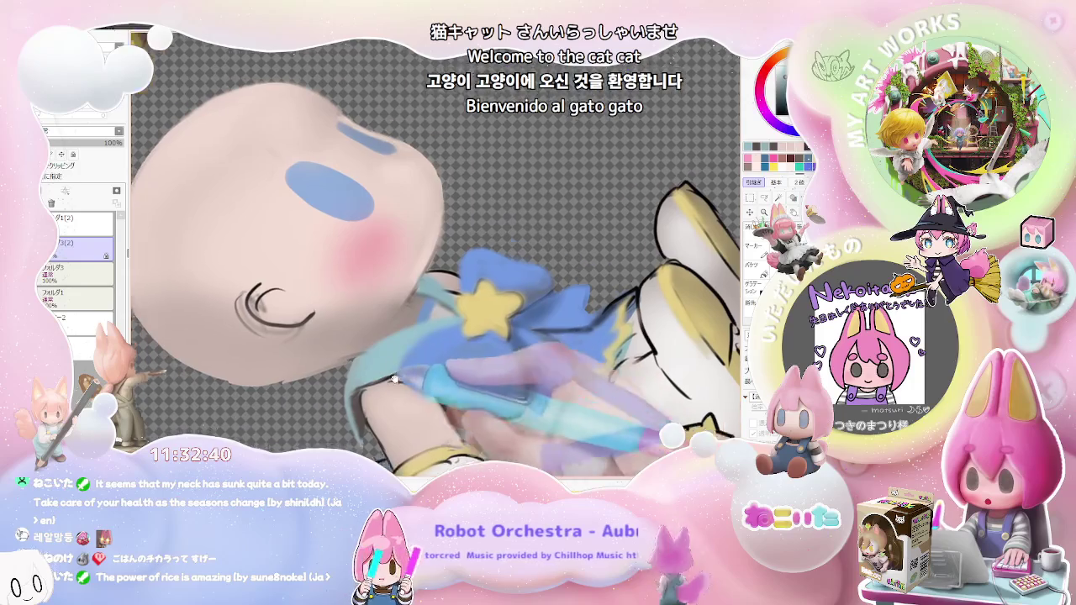
scroll(361, 378, up, 2)
scroll(368, 379, up, 2)
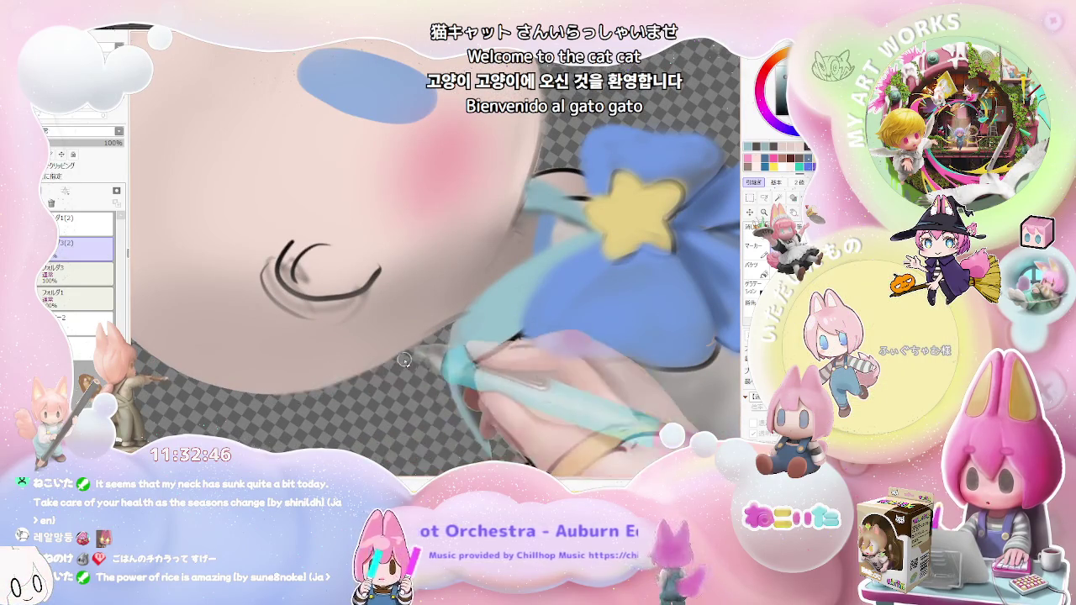
scroll(403, 360, down, 2)
scroll(404, 360, down, 2)
key(Delete)
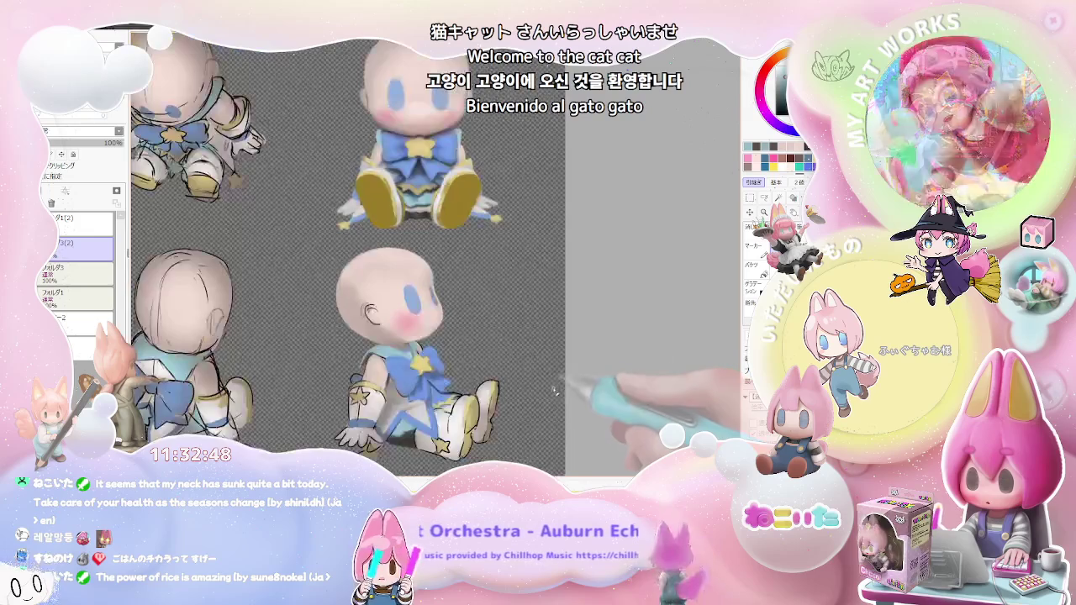
key(h)
scroll(561, 395, down, 1)
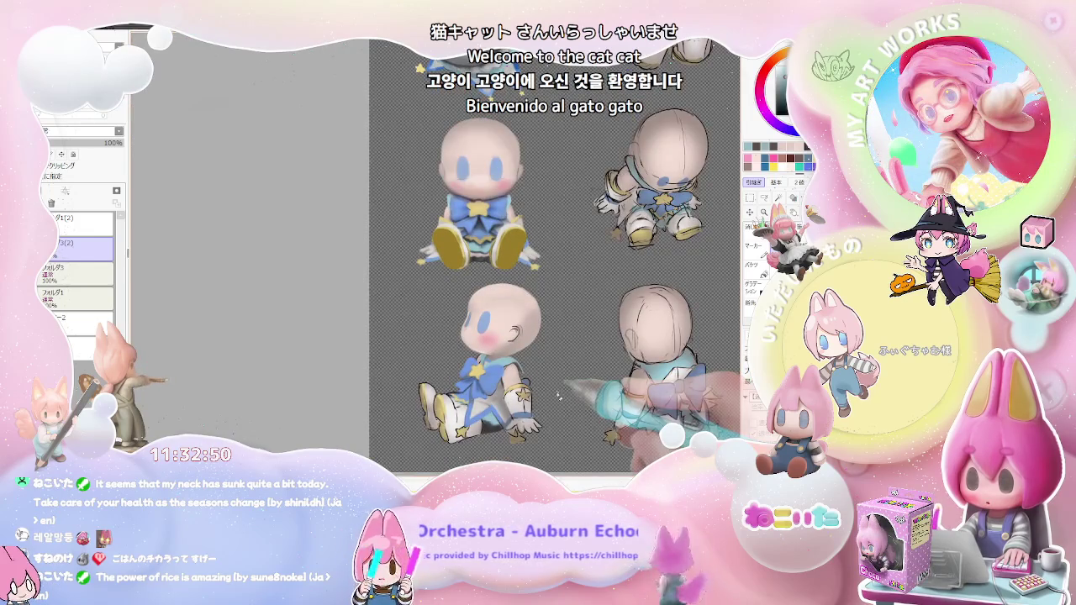
scroll(501, 364, up, 2)
scroll(501, 364, up, 2)
scroll(501, 365, up, 1)
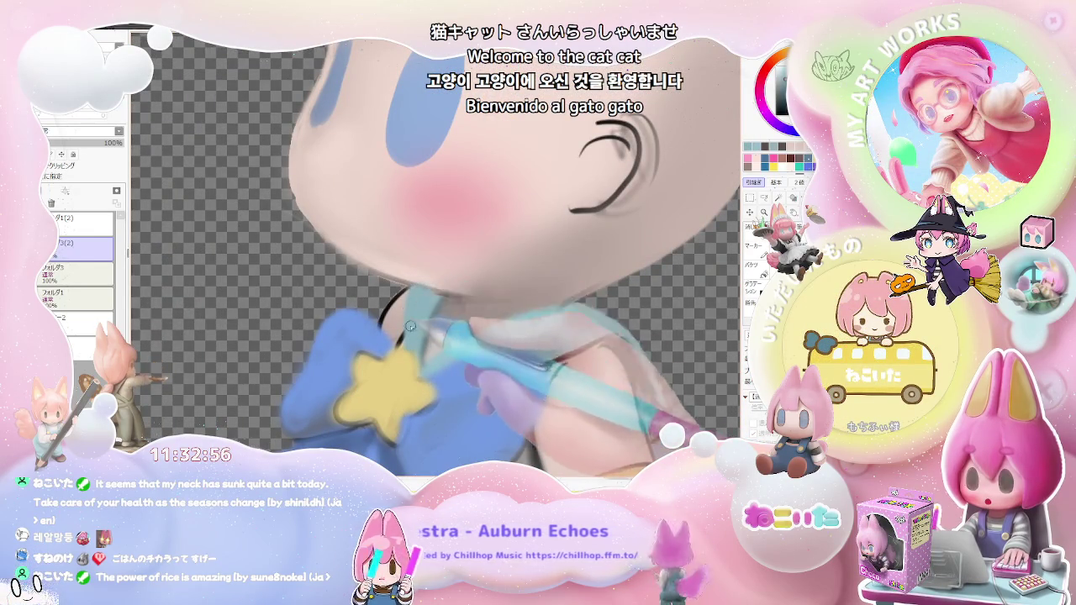
scroll(409, 288, down, 1)
scroll(471, 328, down, 1)
scroll(525, 363, down, 1)
scroll(504, 361, up, 1)
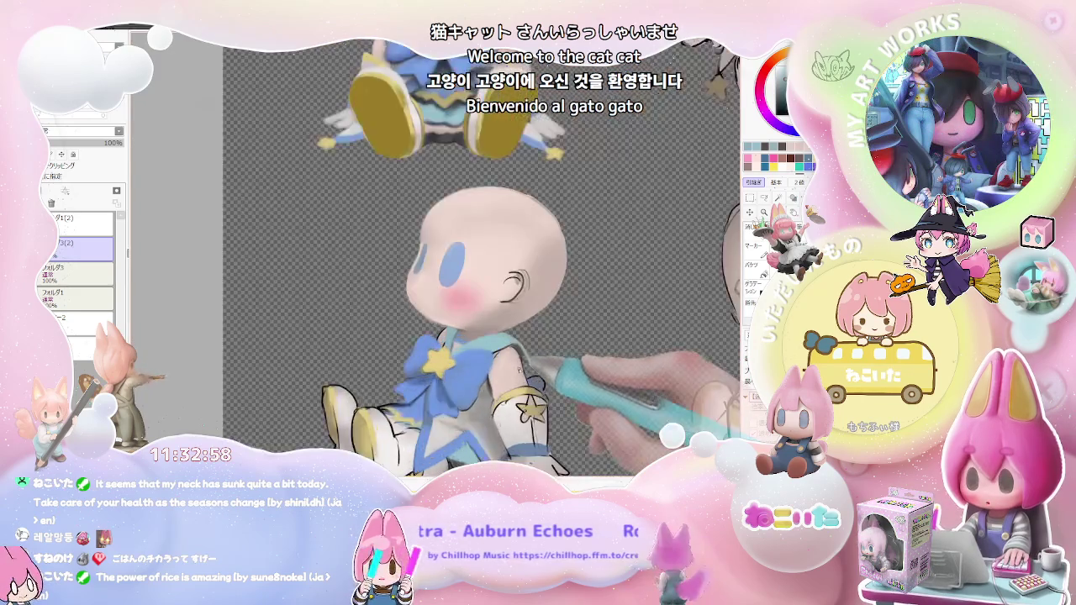
scroll(454, 360, up, 1)
scroll(412, 357, up, 1)
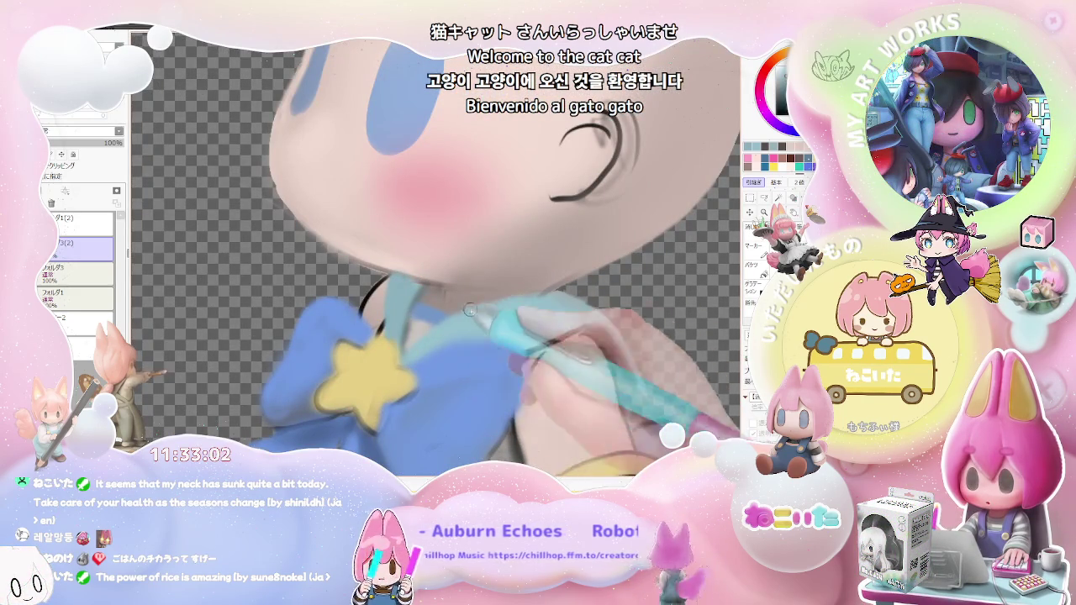
scroll(537, 306, down, 1)
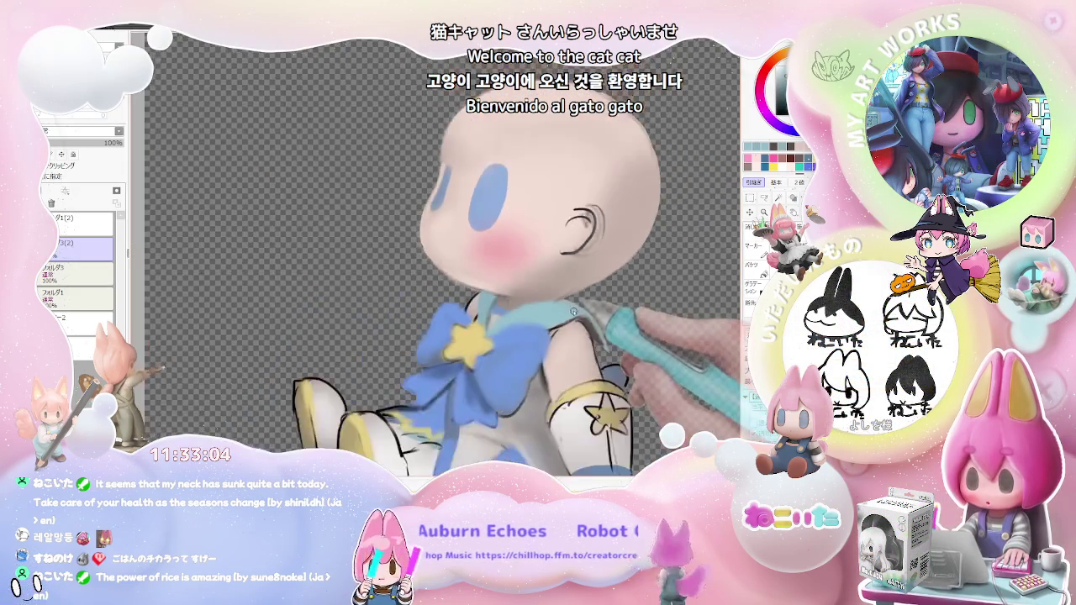
scroll(563, 311, down, 1)
scroll(589, 316, down, 1)
scroll(593, 317, up, 1)
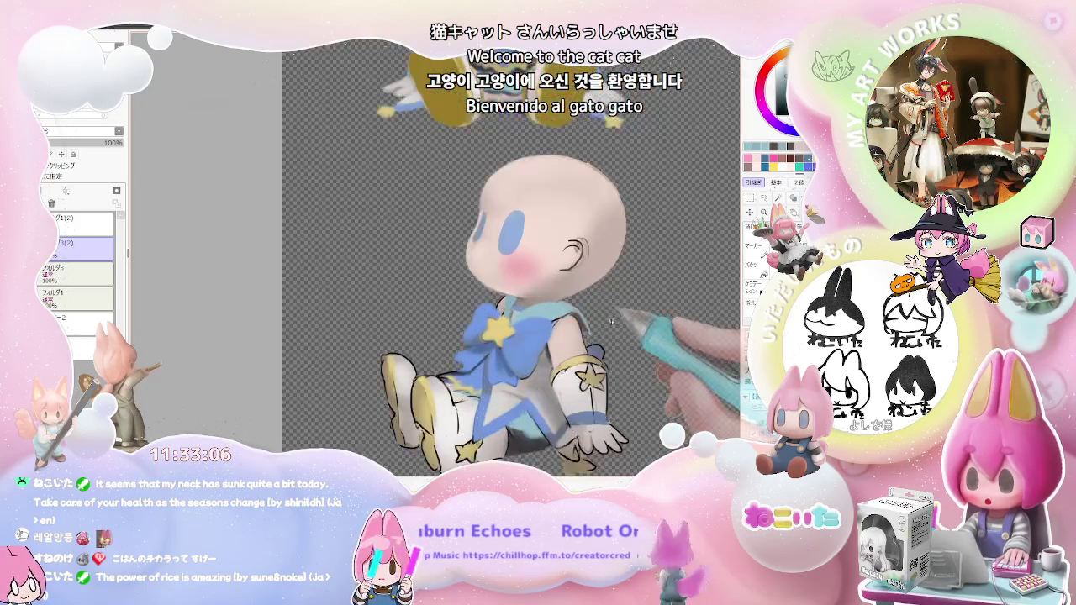
scroll(580, 315, up, 1)
scroll(563, 312, up, 1)
scroll(502, 309, up, 1)
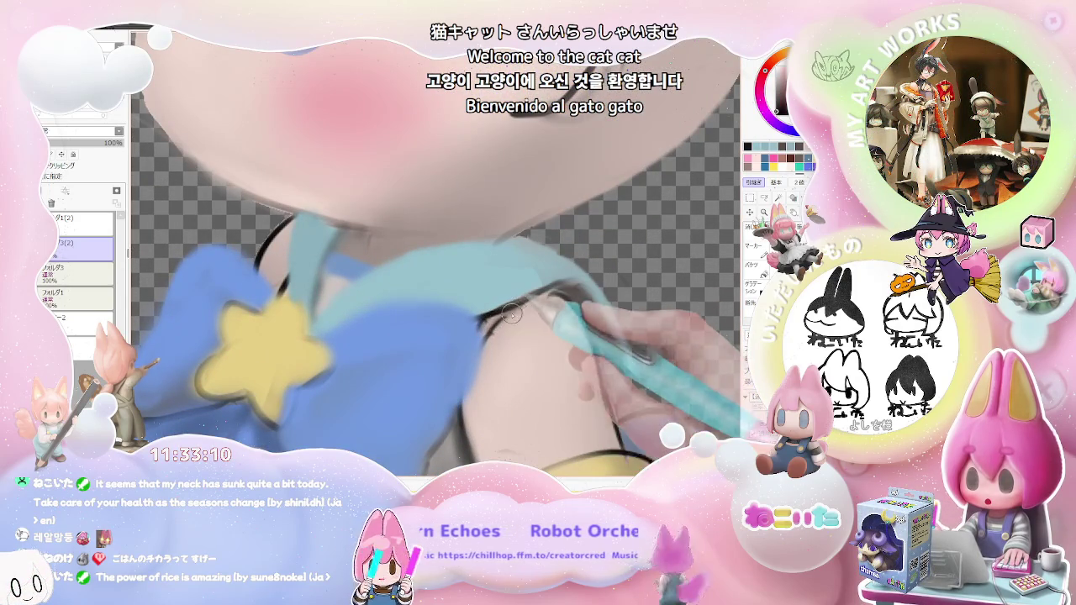
scroll(528, 304, down, 1)
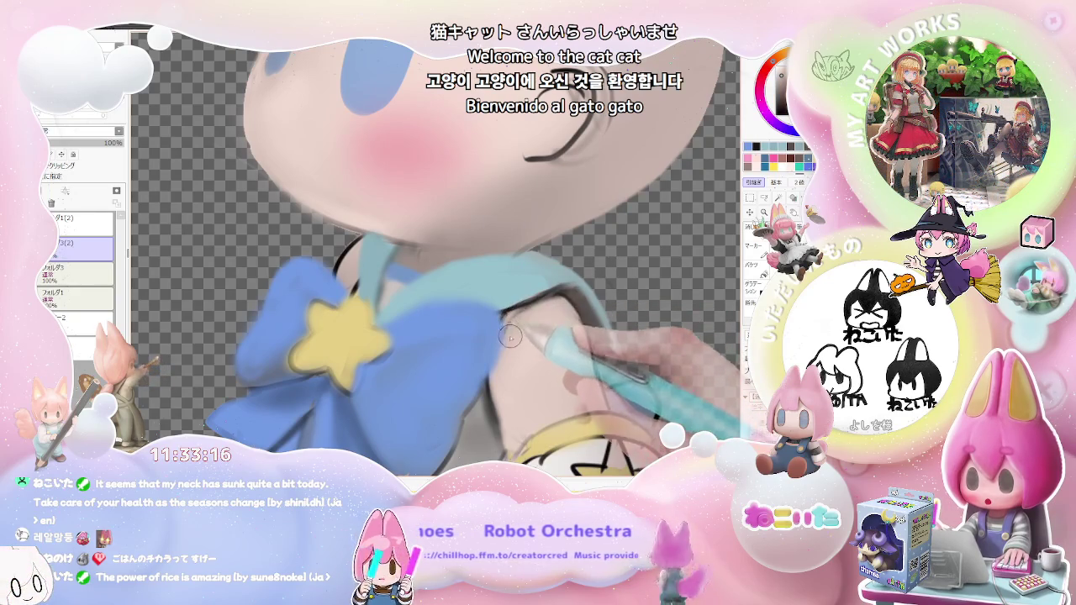
scroll(580, 315, down, 2)
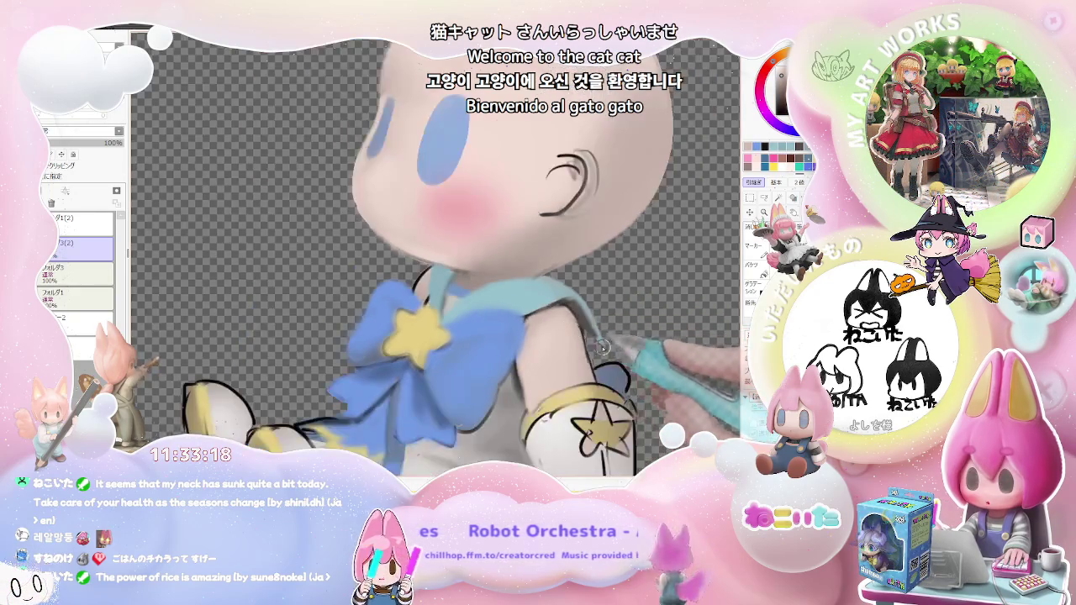
scroll(588, 336, down, 2)
scroll(601, 363, down, 1)
scroll(607, 360, up, 1)
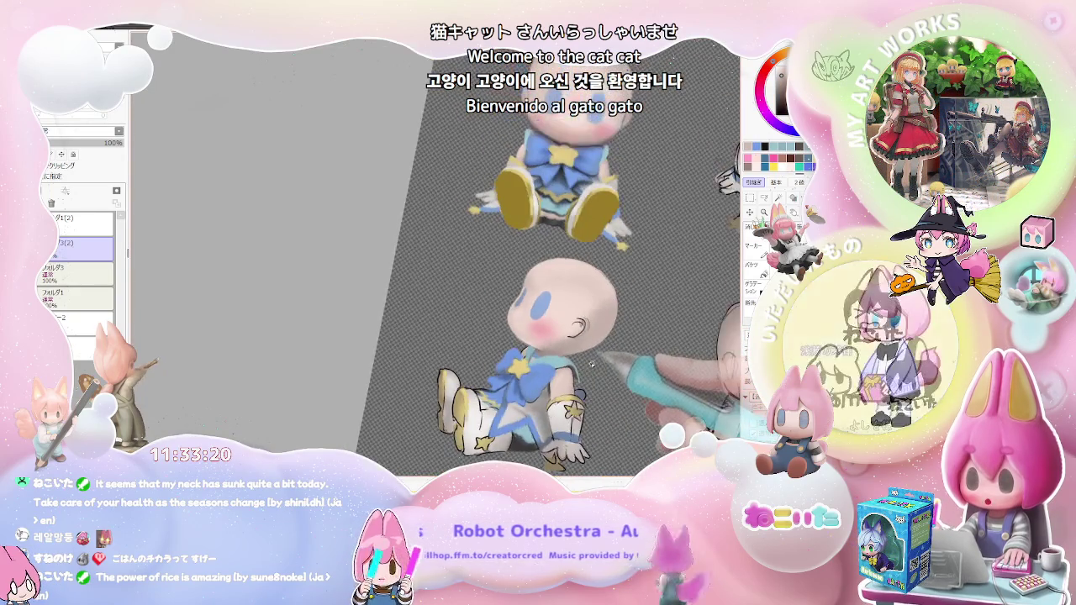
scroll(572, 353, up, 2)
scroll(534, 345, up, 2)
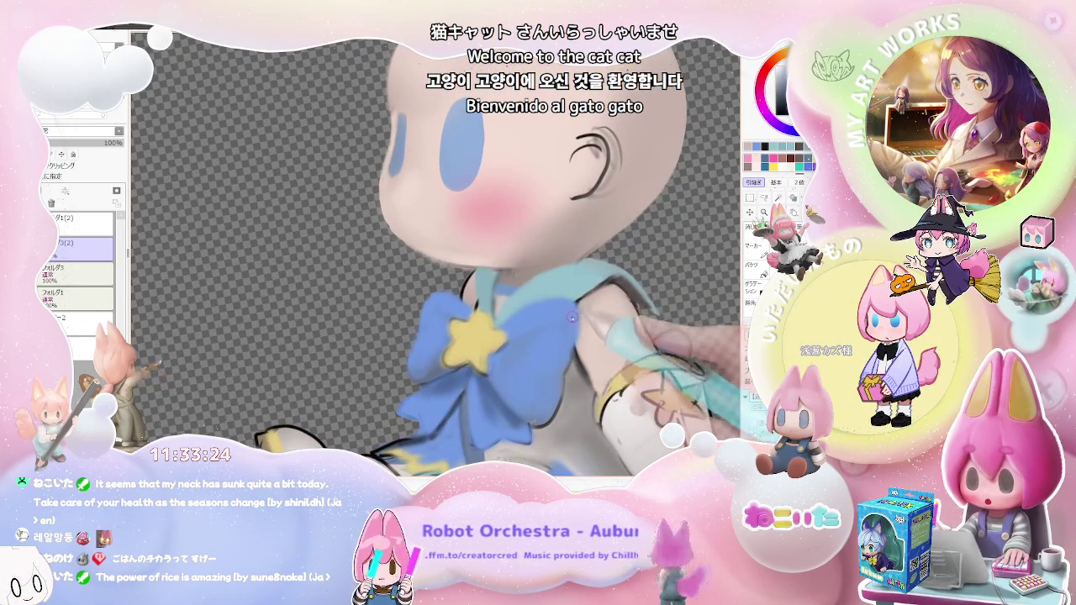
scroll(568, 353, down, 3)
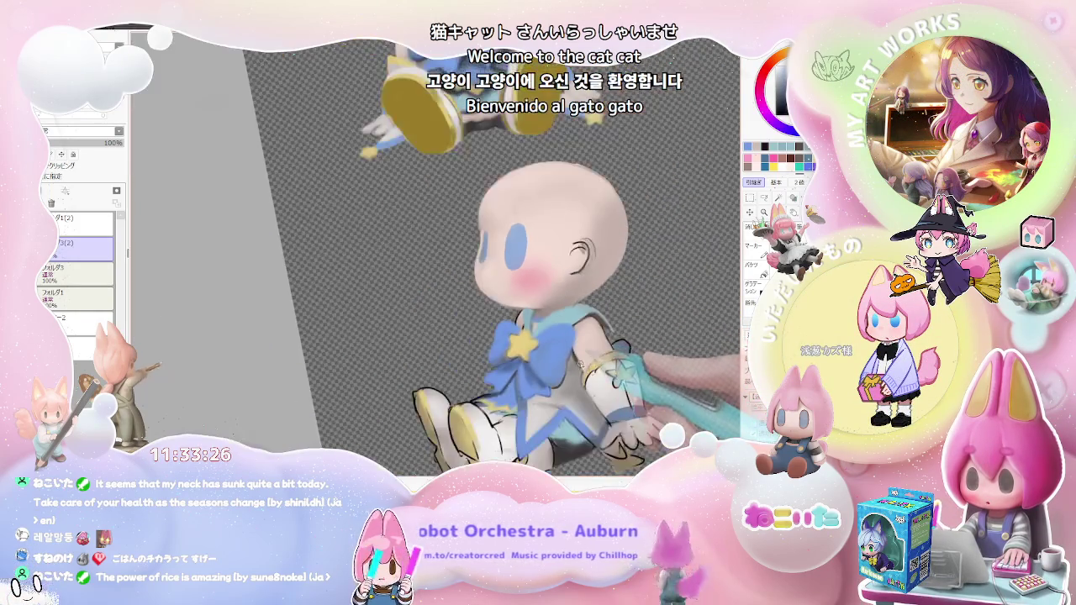
scroll(570, 361, down, 2)
scroll(572, 374, up, 1)
scroll(573, 385, up, 1)
scroll(573, 385, up, 3)
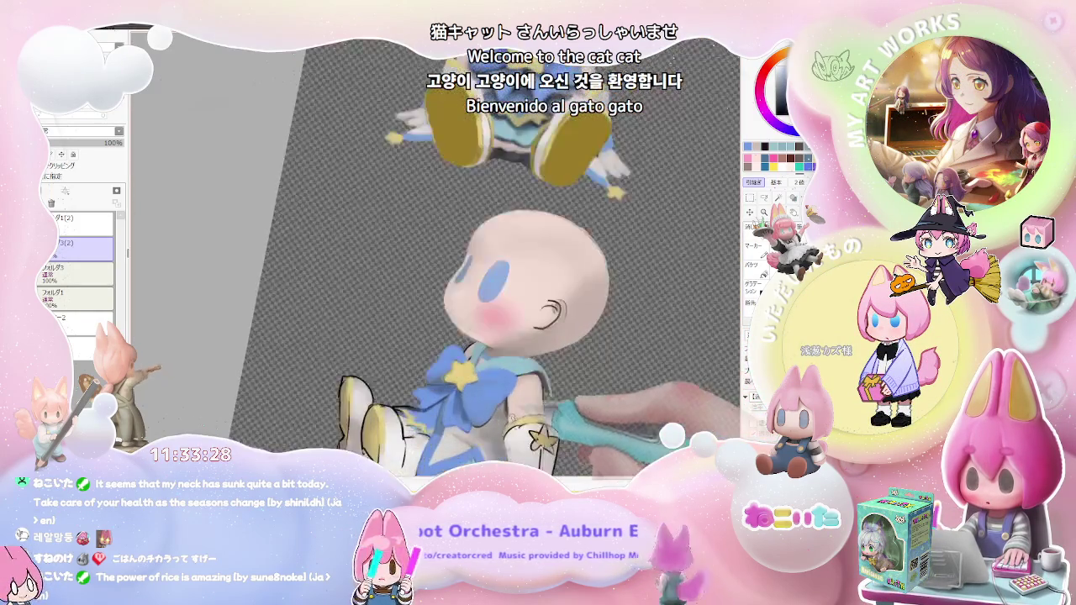
Zoom around the seated doll, then straighten the canvas rotation and pan the pose sheet left
scroll(538, 382, up, 2)
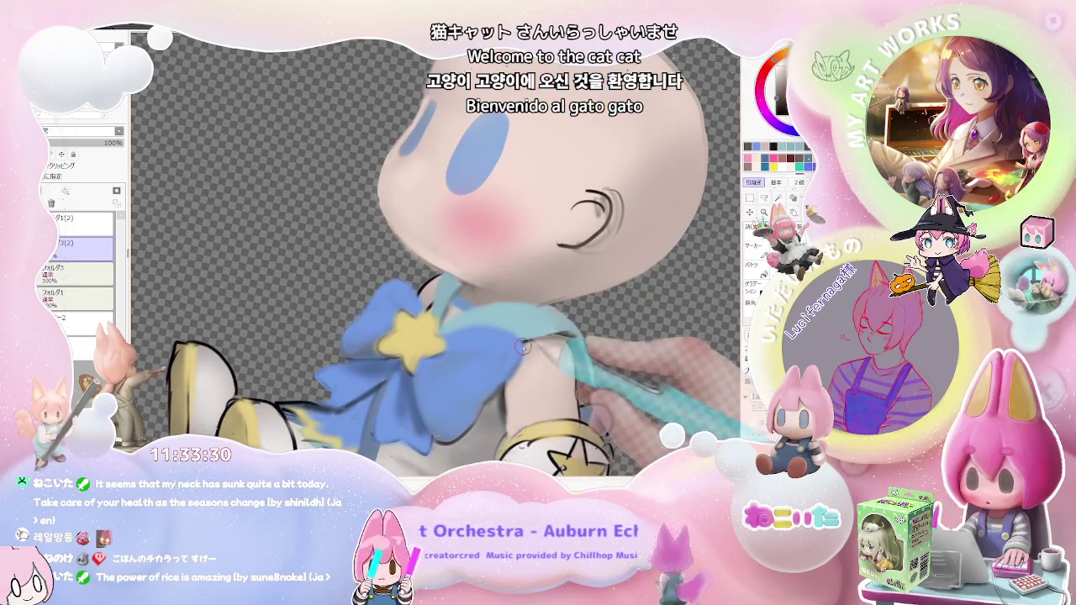
scroll(504, 381, down, 1)
scroll(504, 380, down, 2)
scroll(504, 395, up, 2)
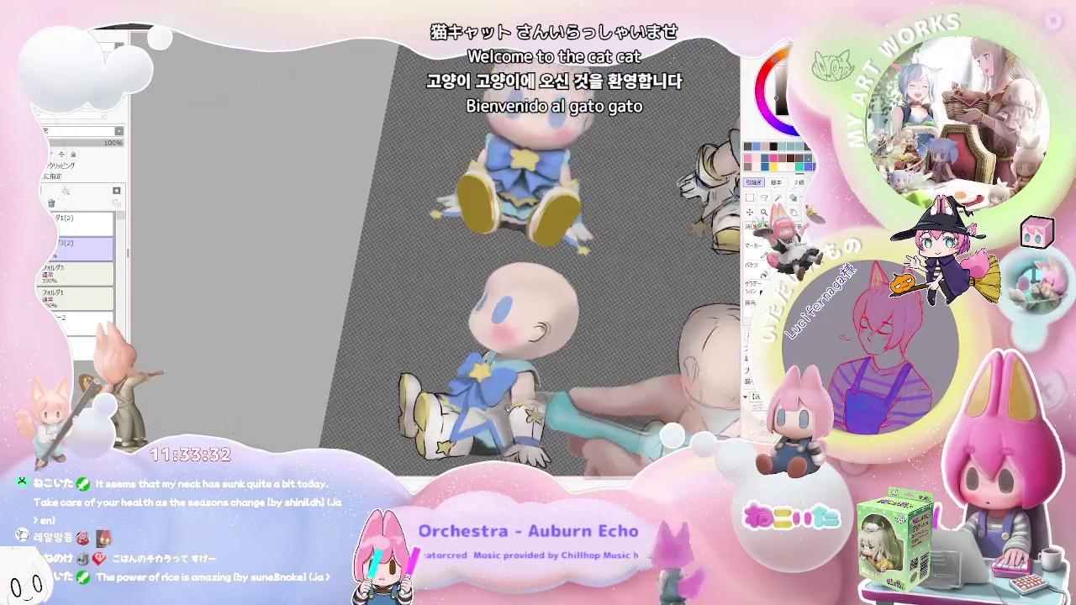
scroll(496, 400, up, 2)
scroll(517, 375, down, 2)
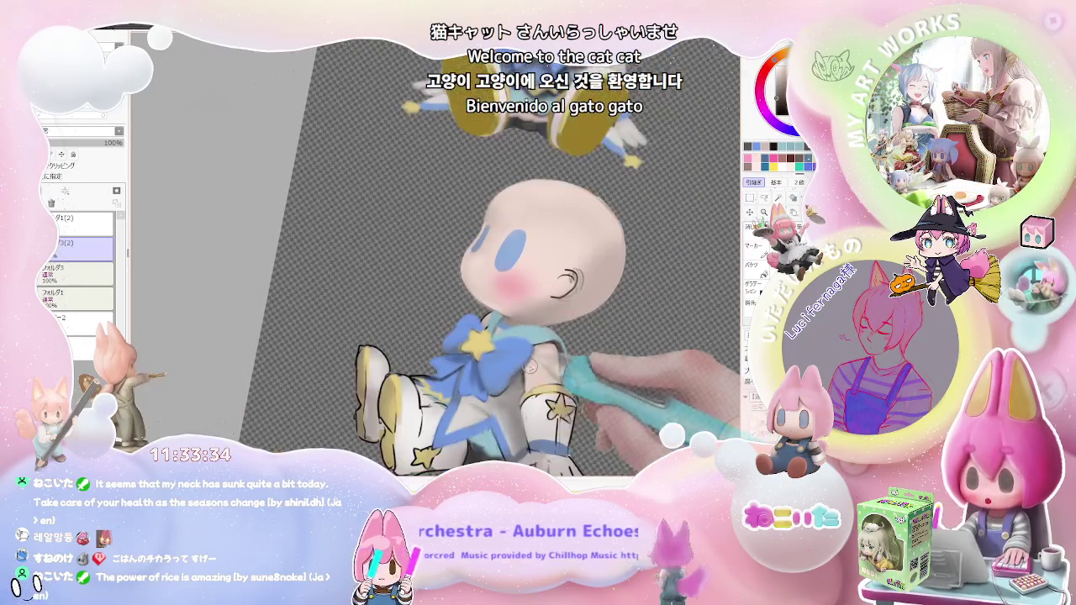
scroll(522, 408, down, 1)
scroll(528, 410, down, 1)
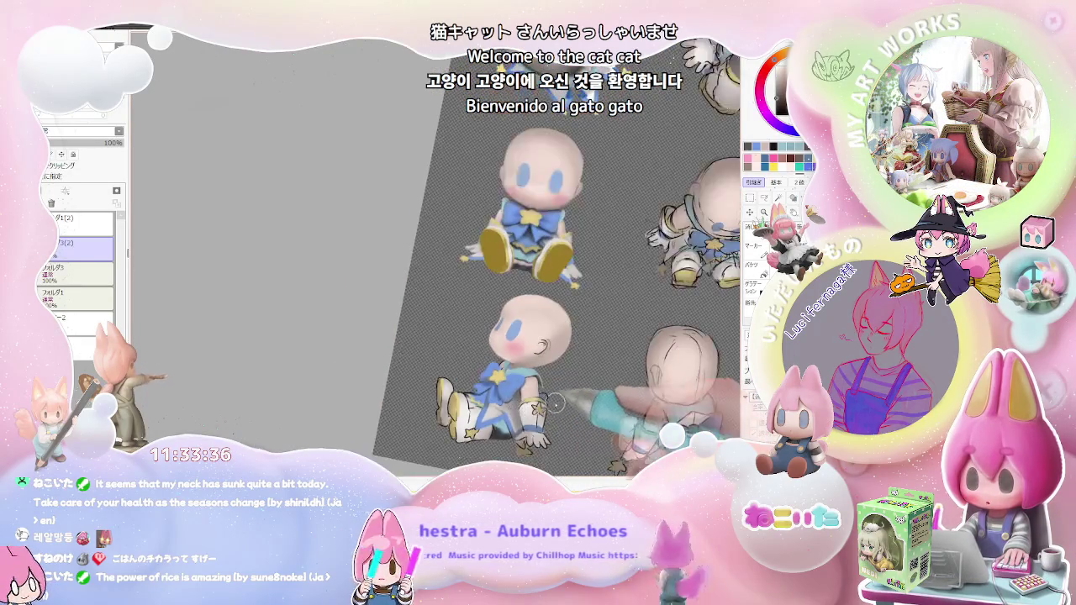
key(Home)
drag(699, 404, 561, 404)
Zoom in and out on the seated doll's legs and boots to check shading, then tilt the view
scroll(560, 404, down, 1)
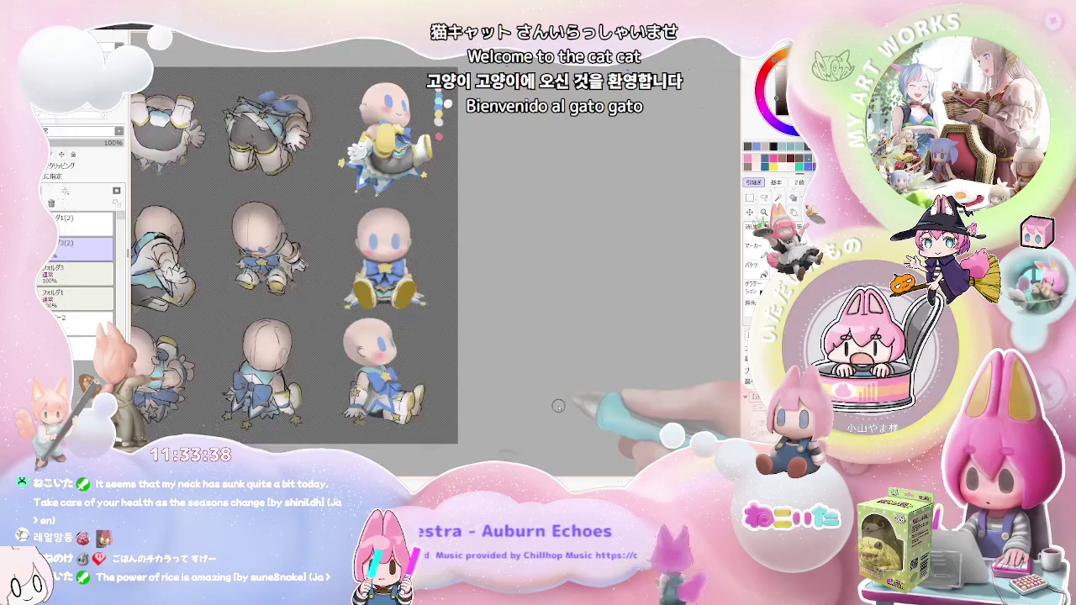
scroll(475, 443, up, 1)
scroll(307, 333, up, 2)
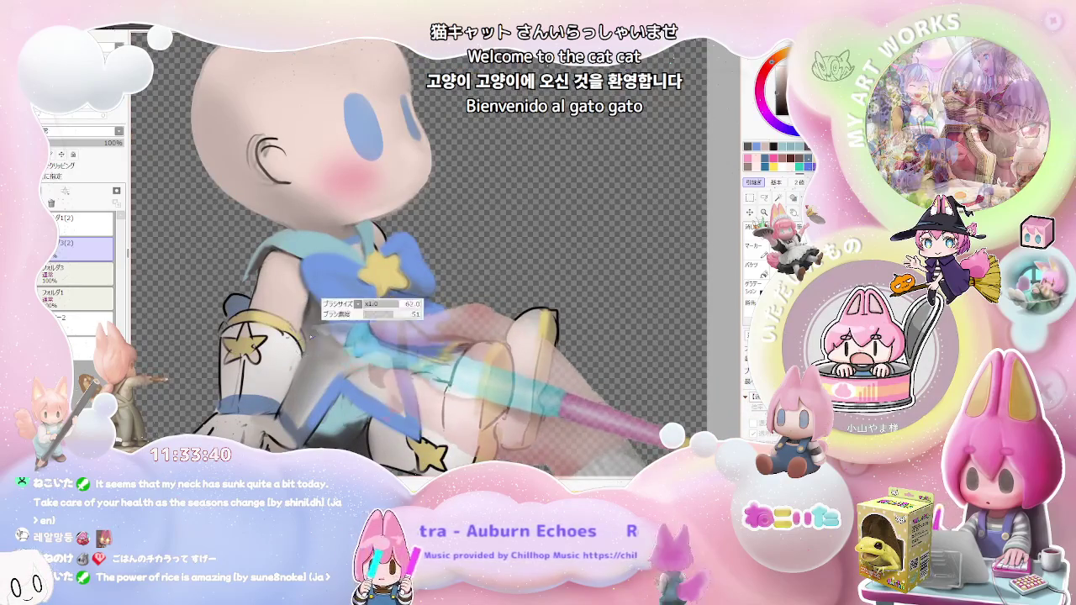
scroll(305, 333, down, 1)
scroll(305, 333, down, 1)
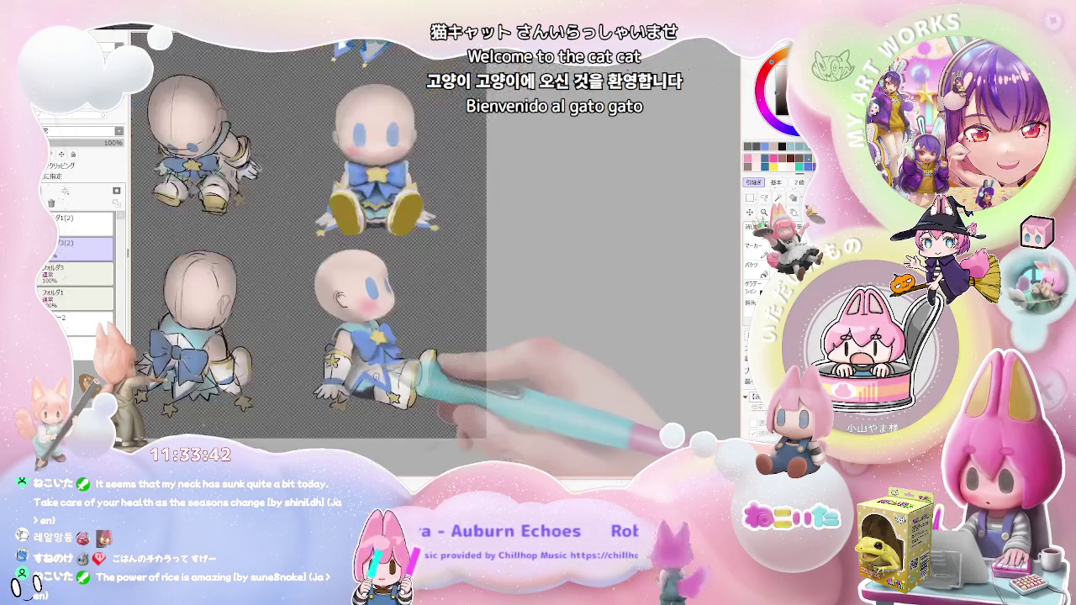
scroll(353, 366, up, 2)
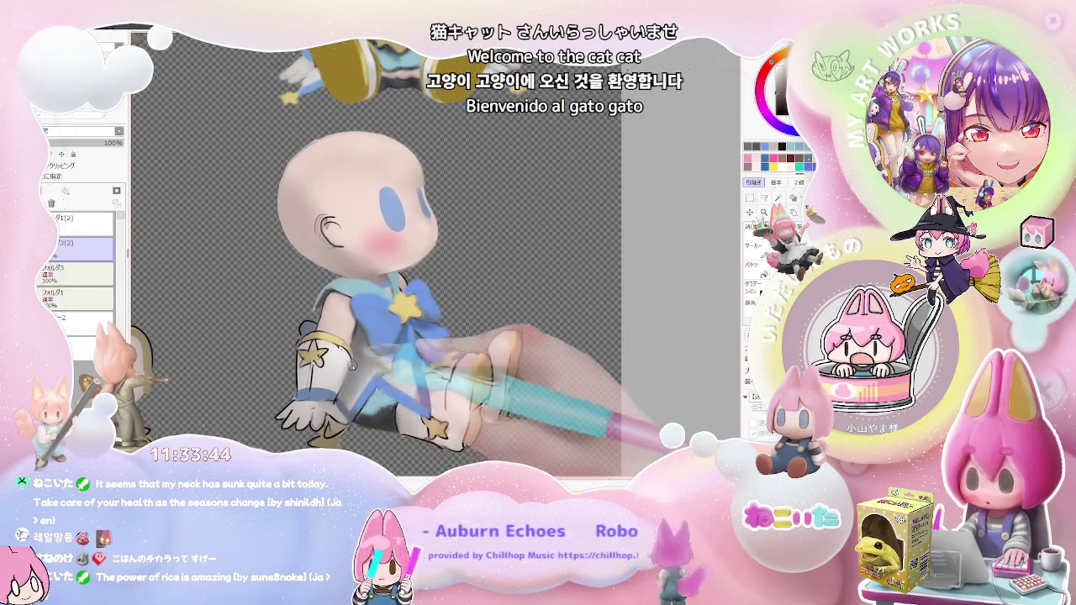
scroll(361, 363, down, 1)
scroll(404, 386, down, 1)
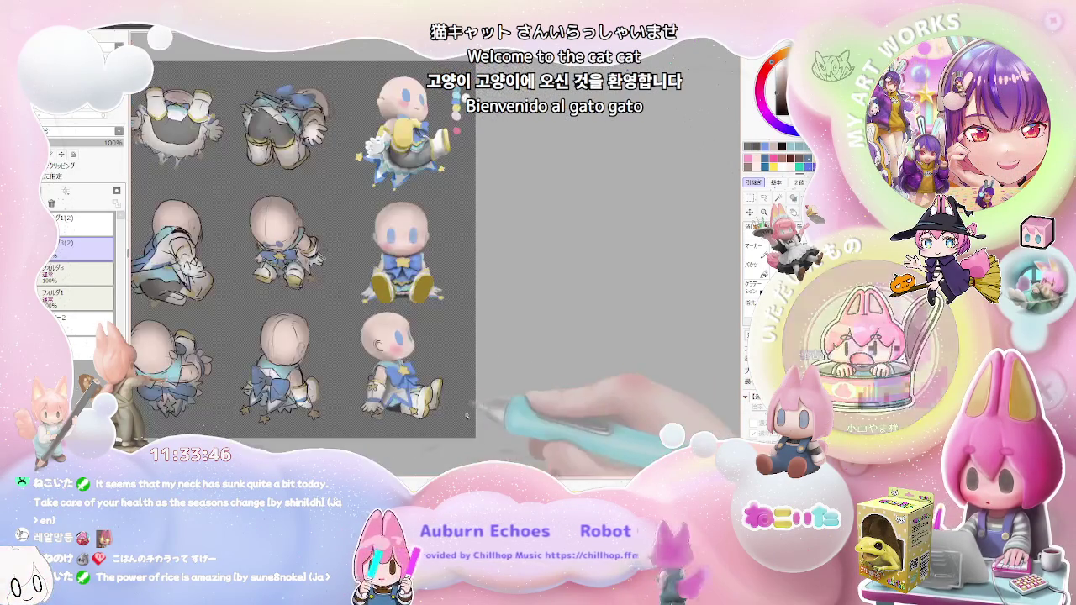
scroll(446, 412, down, 1)
scroll(454, 412, up, 1)
scroll(403, 378, up, 1)
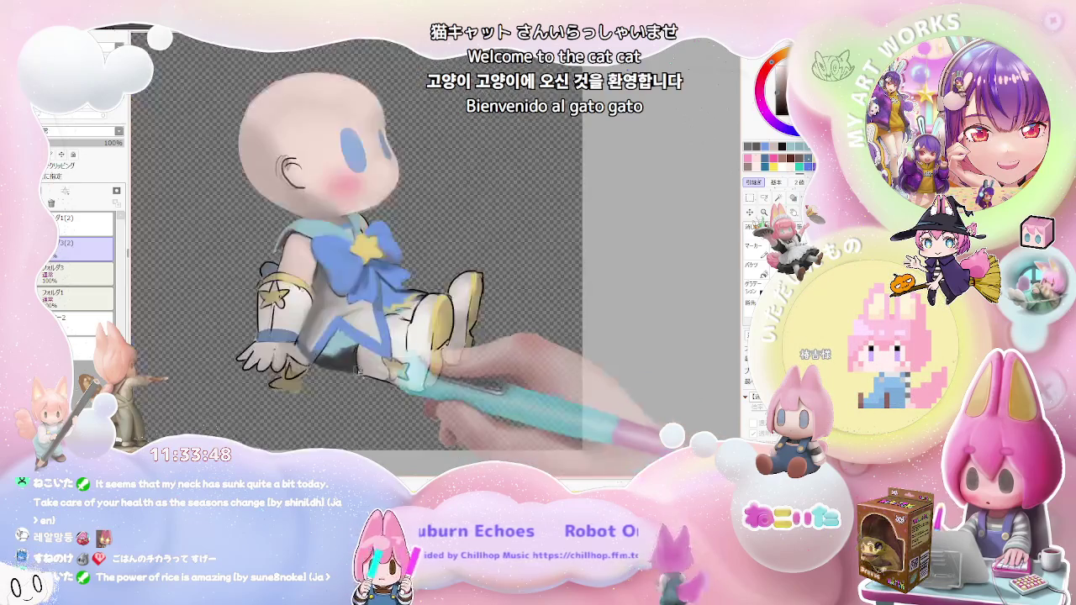
scroll(353, 344, up, 1)
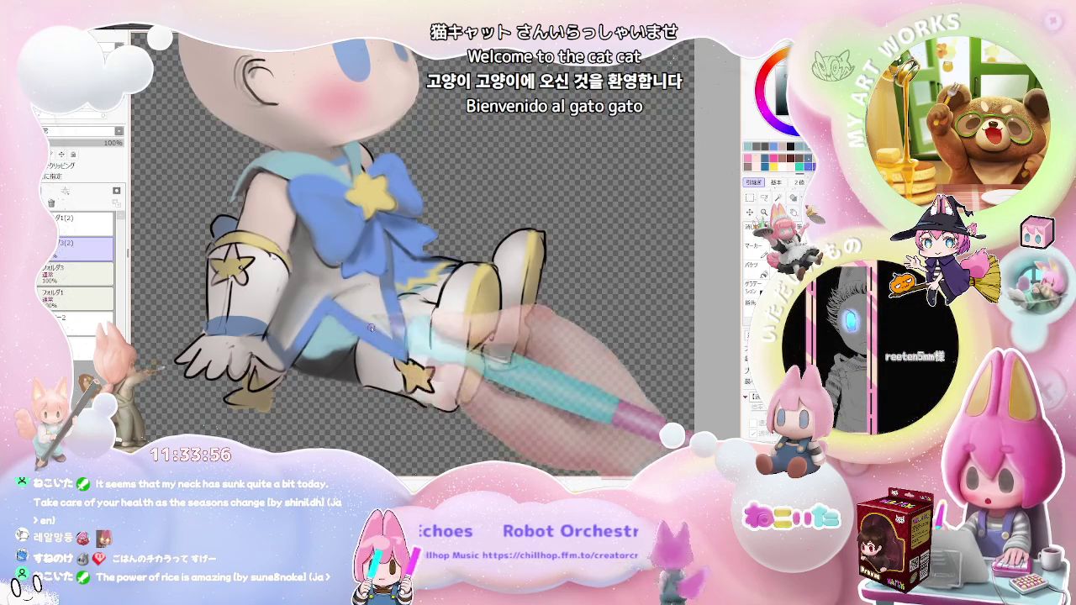
scroll(371, 327, down, 2)
scroll(403, 315, up, 2)
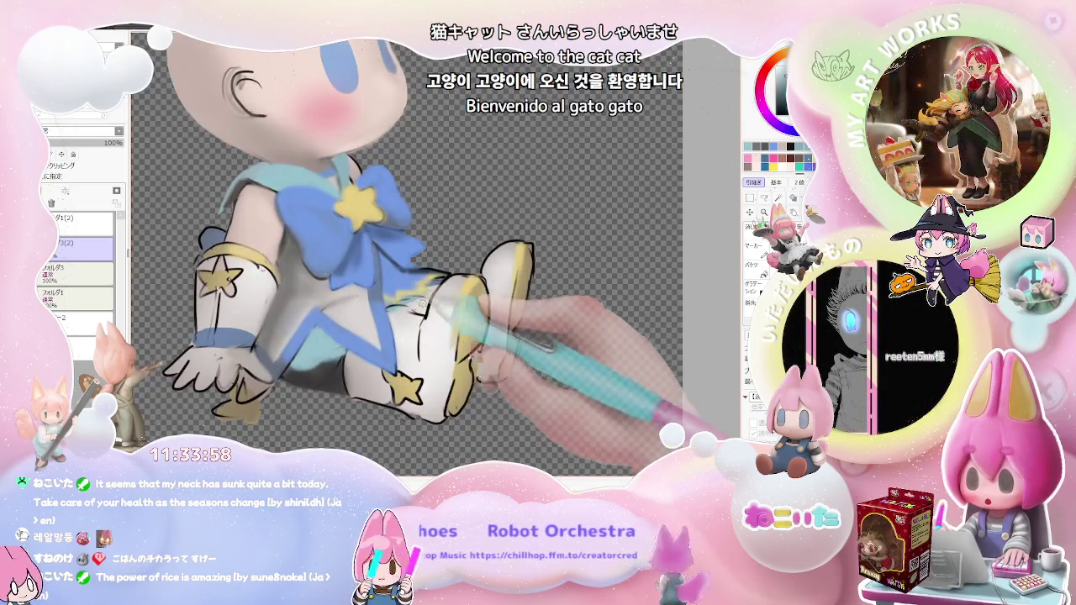
scroll(453, 308, down, 3)
scroll(474, 351, up, 1)
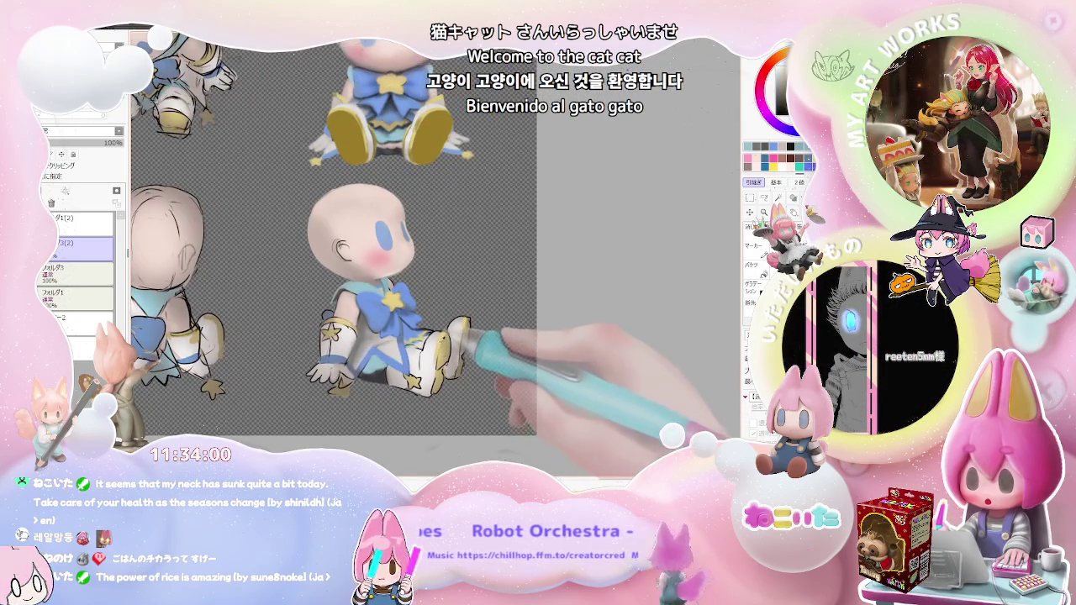
scroll(466, 336, down, 2)
scroll(395, 353, up, 3)
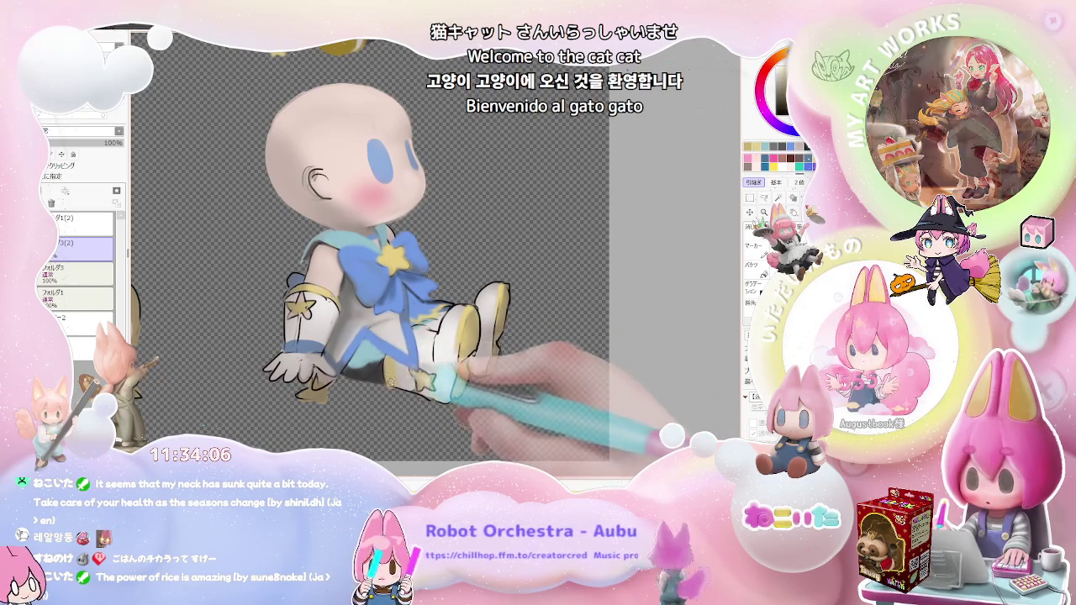
scroll(445, 390, down, 2)
scroll(468, 370, up, 1)
scroll(467, 366, up, 2)
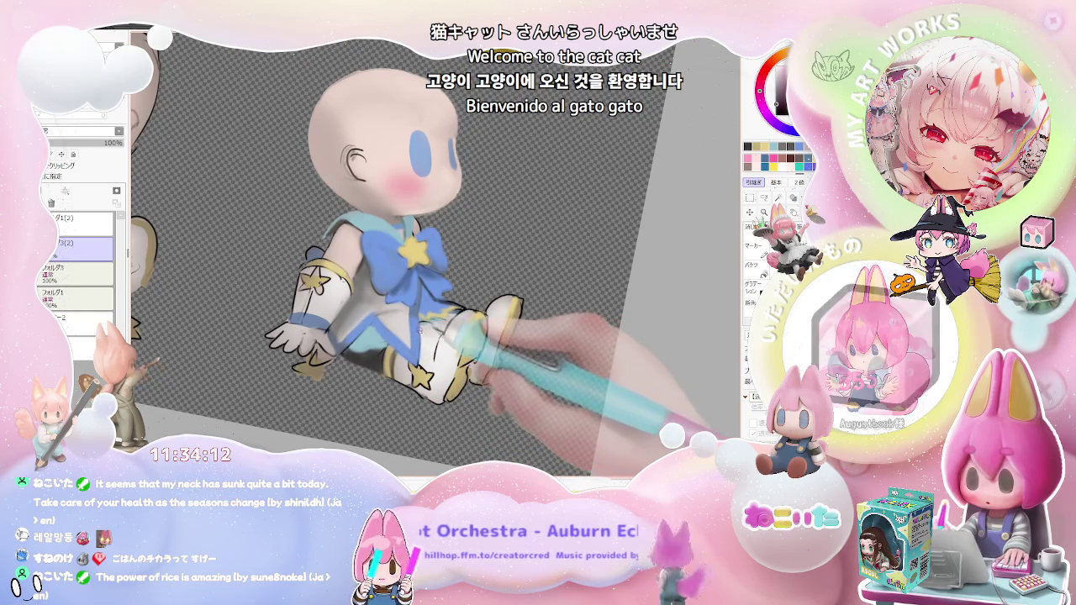
scroll(445, 344, down, 2)
scroll(475, 360, down, 1)
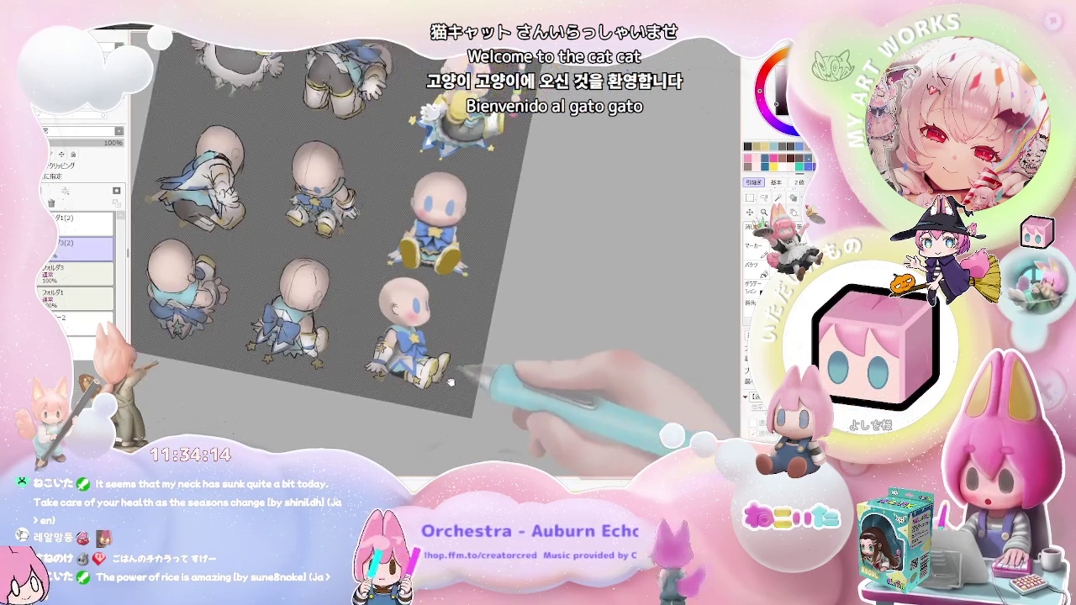
scroll(481, 363, up, 1)
scroll(484, 363, up, 1)
scroll(487, 361, up, 2)
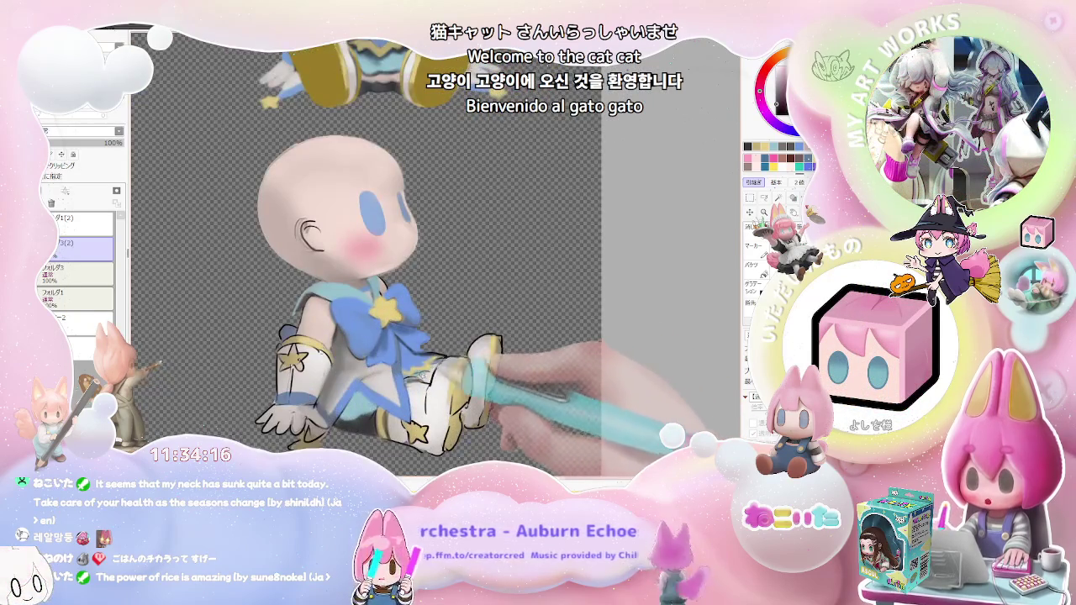
scroll(420, 361, up, 2)
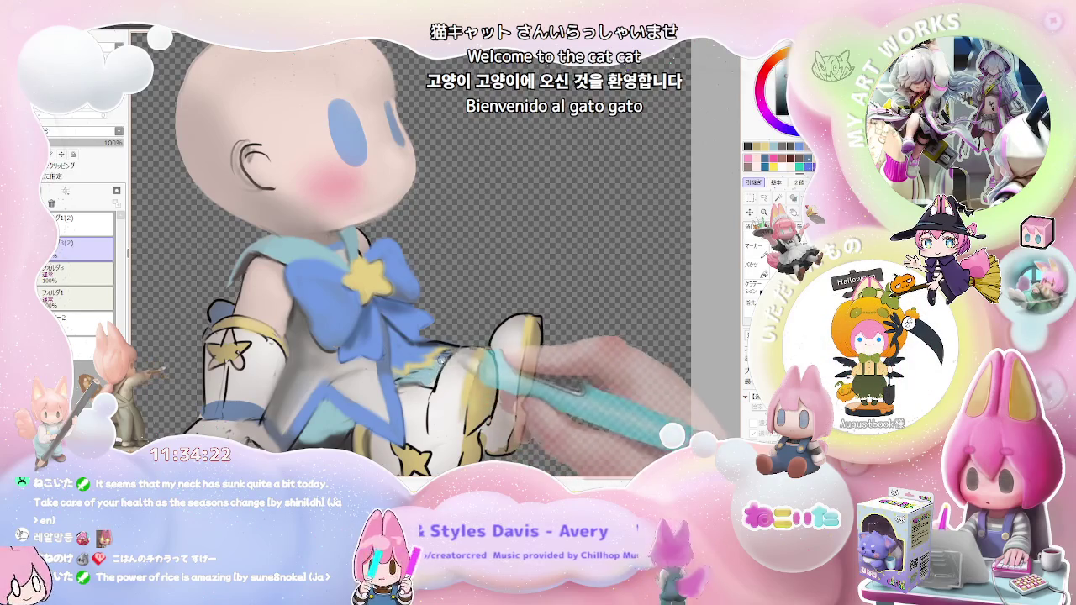
scroll(460, 346, down, 3)
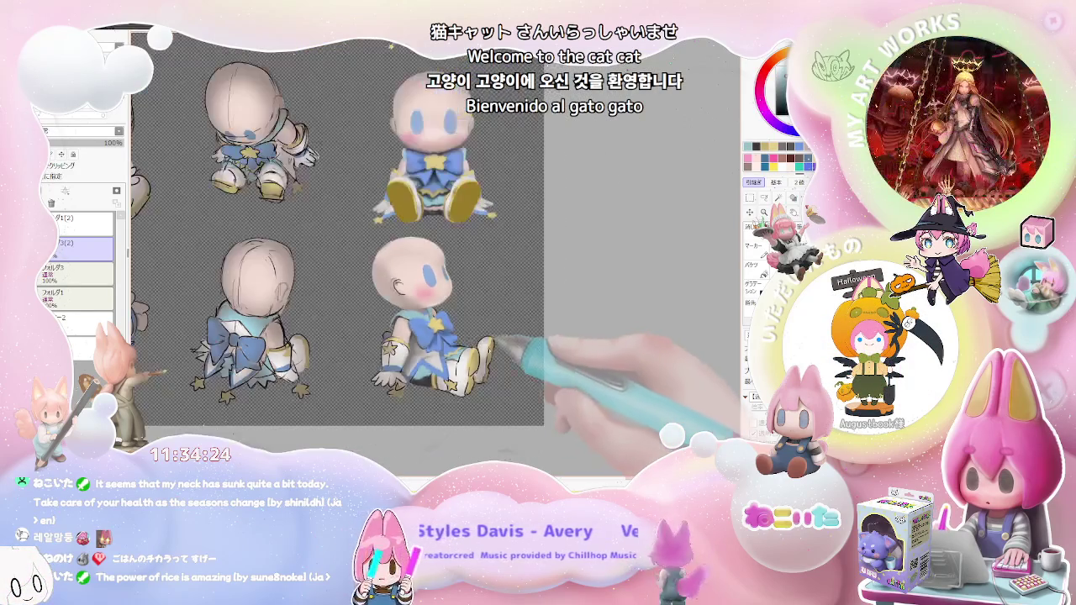
scroll(502, 373, up, 2)
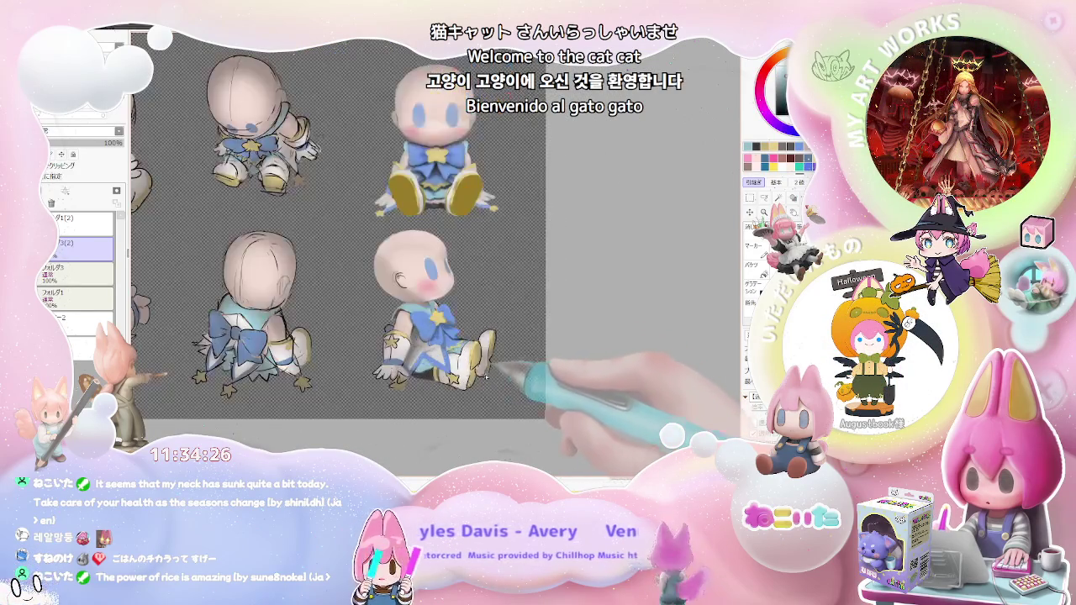
scroll(470, 361, up, 2)
scroll(404, 344, up, 1)
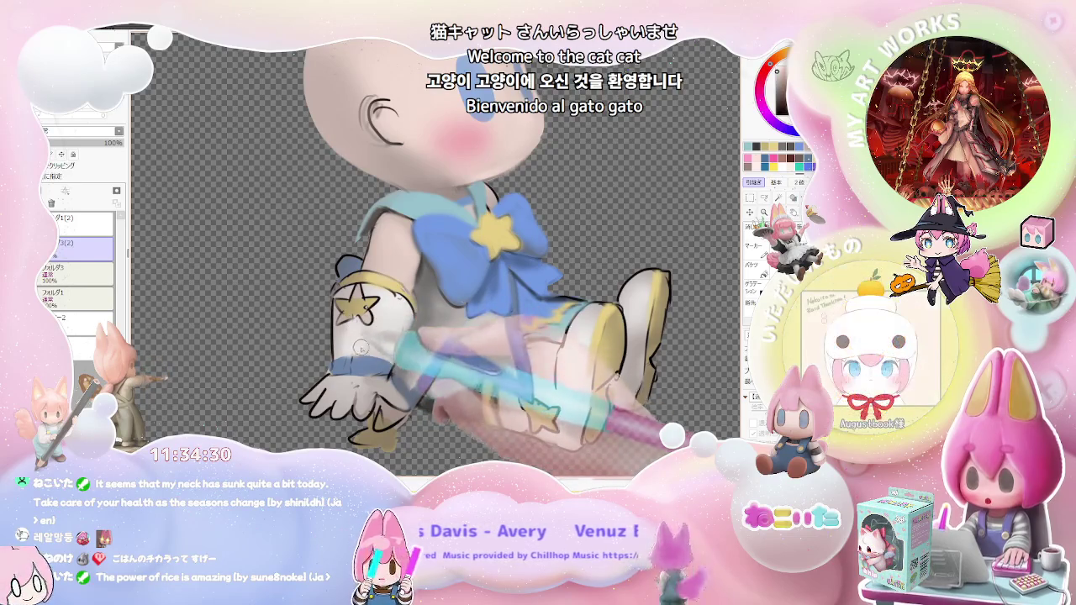
scroll(391, 347, down, 1)
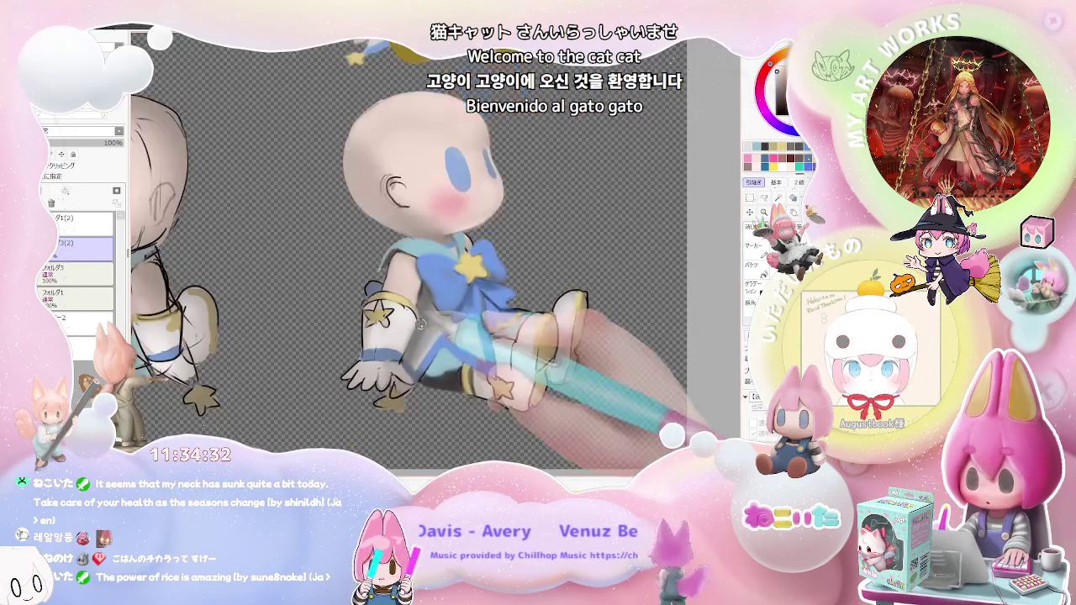
scroll(403, 332, up, 1)
scroll(417, 318, down, 1)
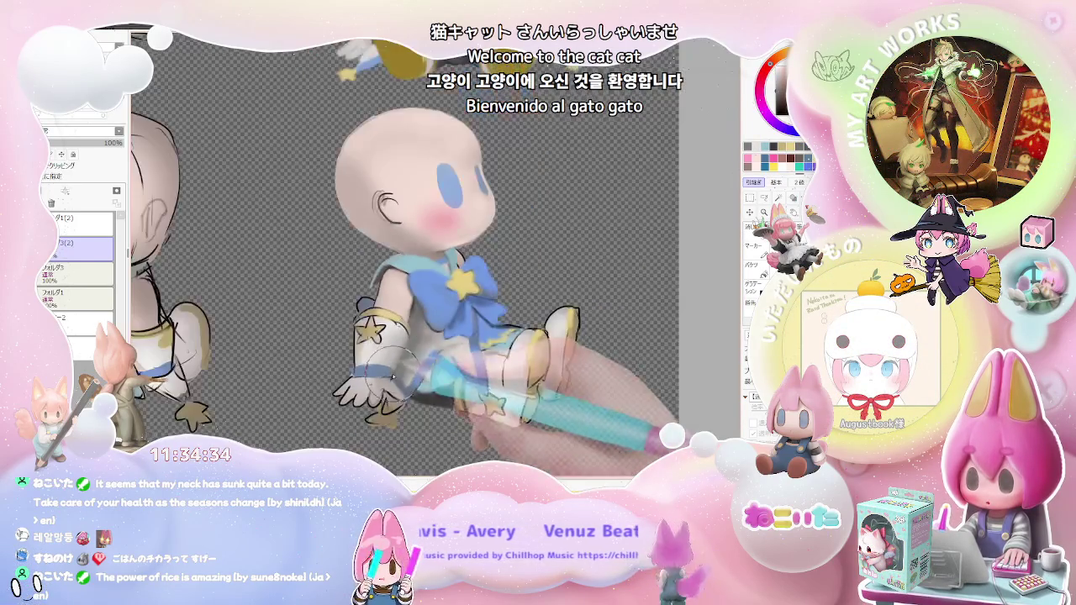
scroll(421, 328, down, 1)
scroll(437, 336, down, 1)
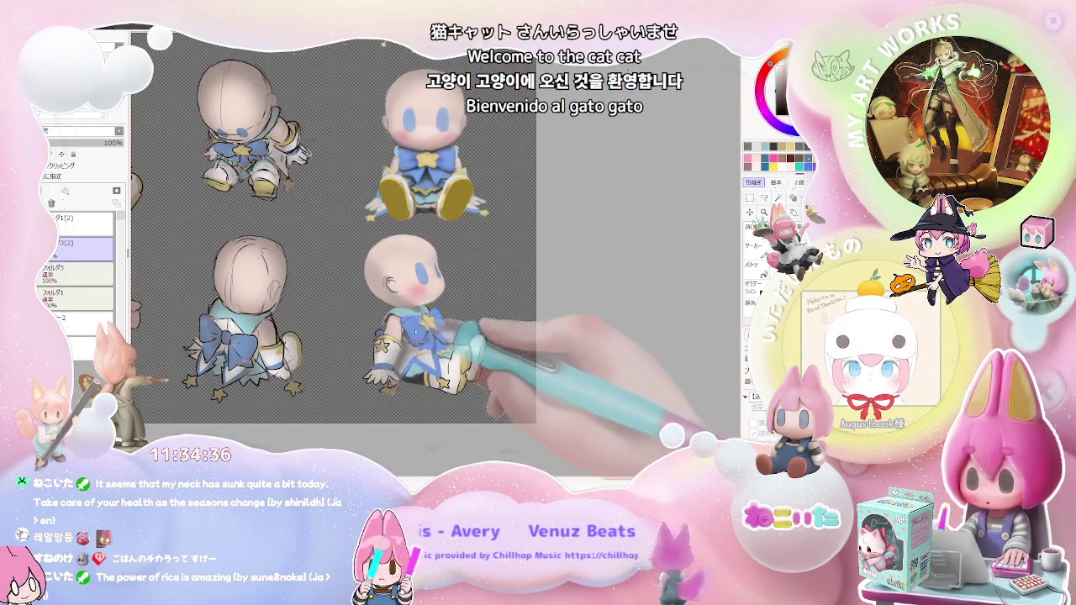
scroll(470, 359, down, 1)
key(Delete)
key(Delete)
scroll(470, 376, up, 2)
scroll(470, 377, up, 2)
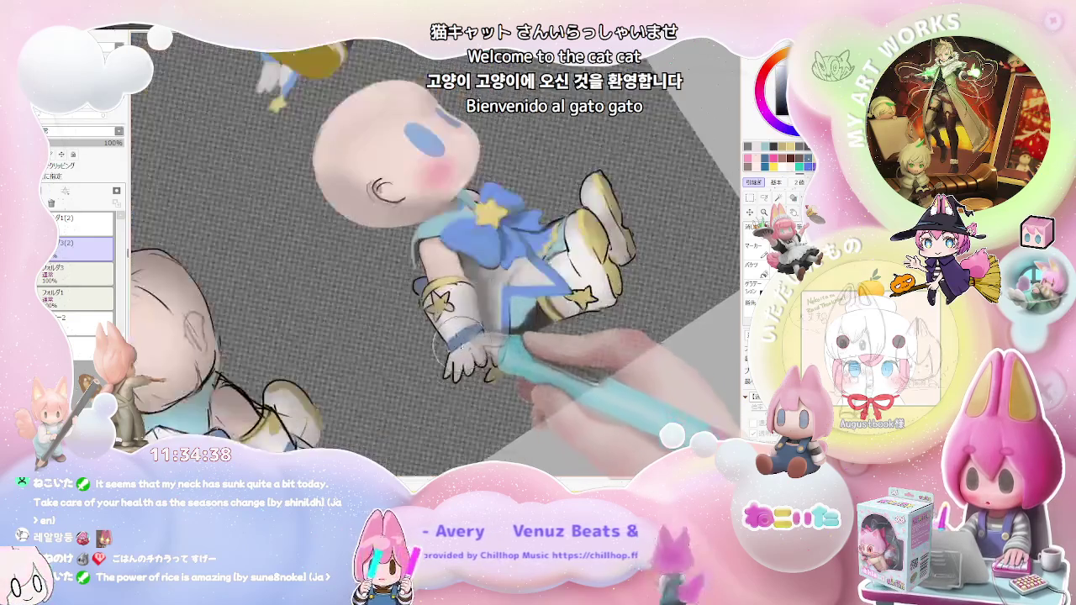
Reset the canvas rotation to upright and adjust the zoom on the sitting doll's outfit
key(Home)
scroll(445, 353, up, 2)
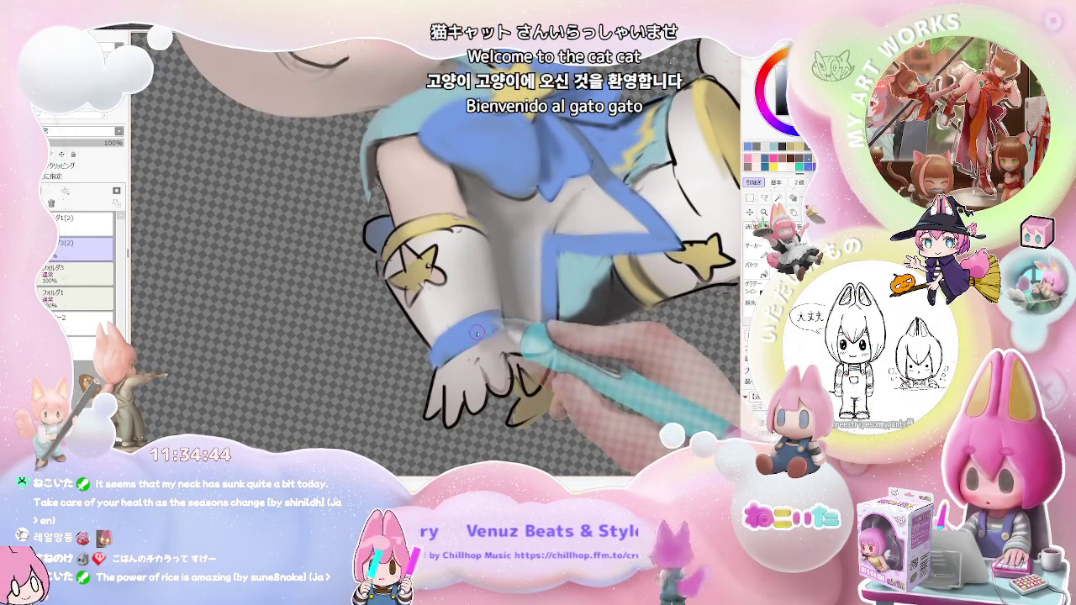
scroll(499, 332, down, 2)
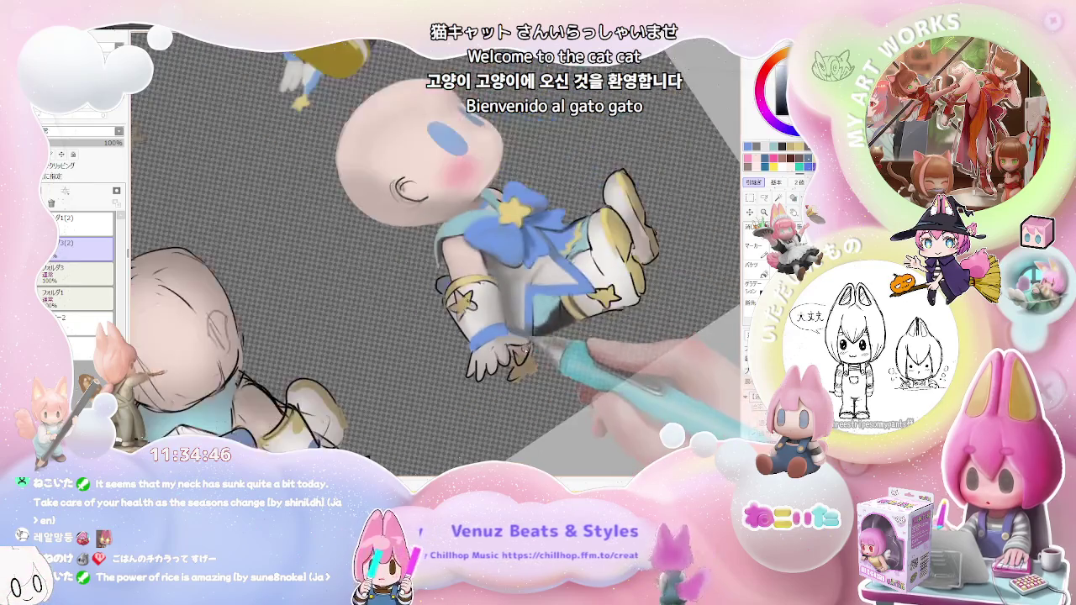
key(Delete)
key(Delete)
key(Home)
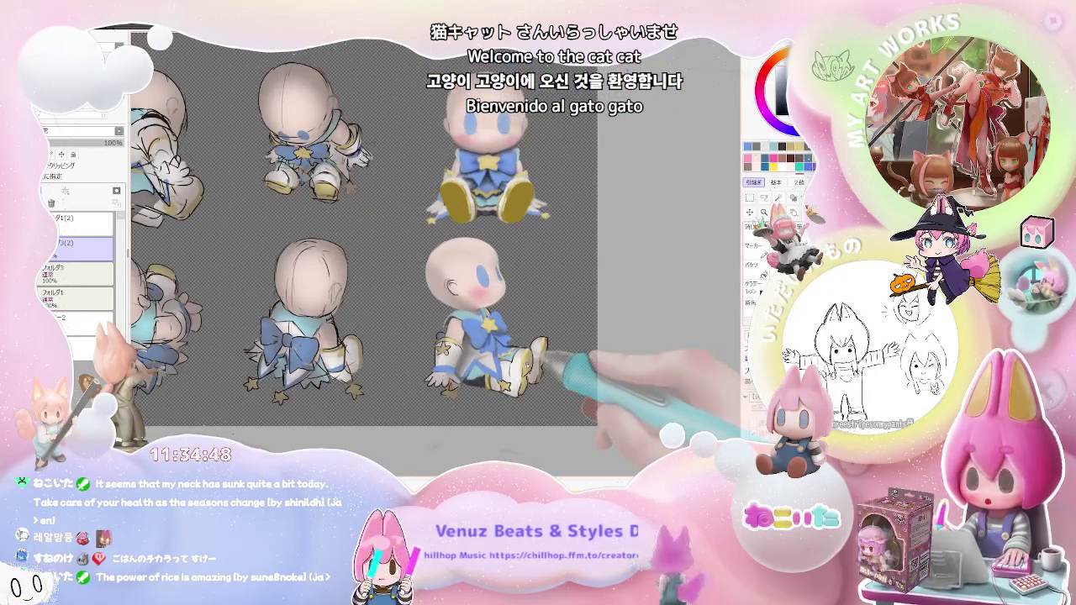
scroll(538, 378, down, 1)
scroll(533, 364, up, 2)
scroll(525, 360, up, 2)
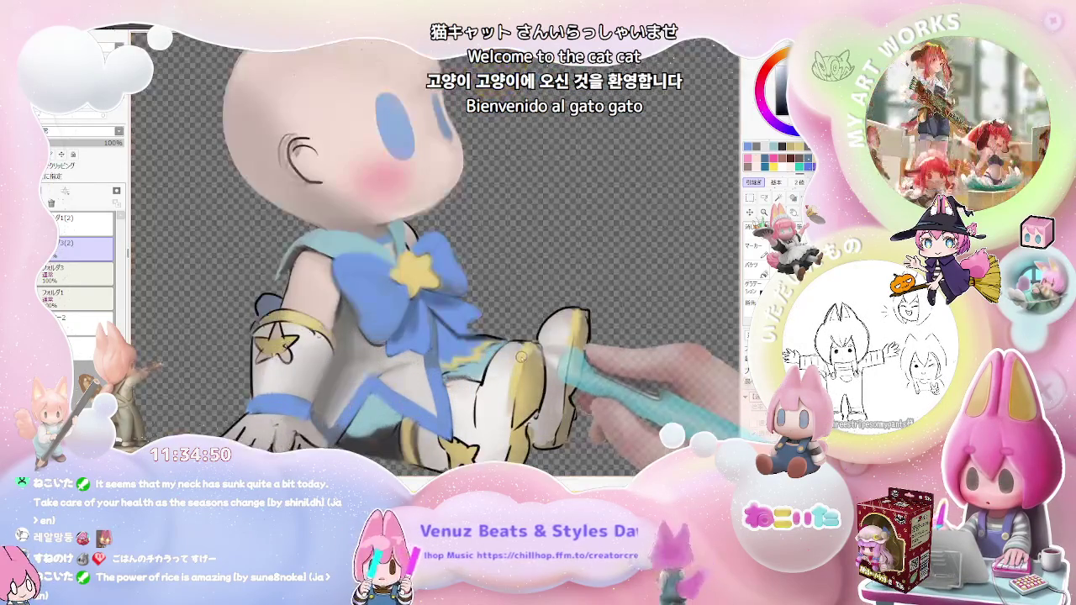
scroll(493, 380, up, 1)
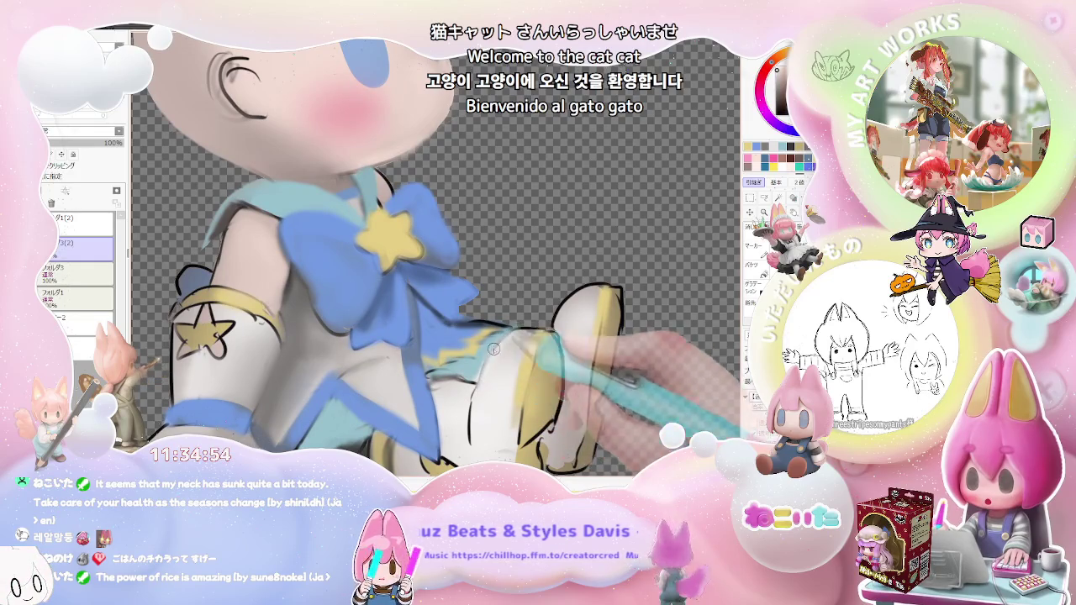
scroll(497, 347, down, 1)
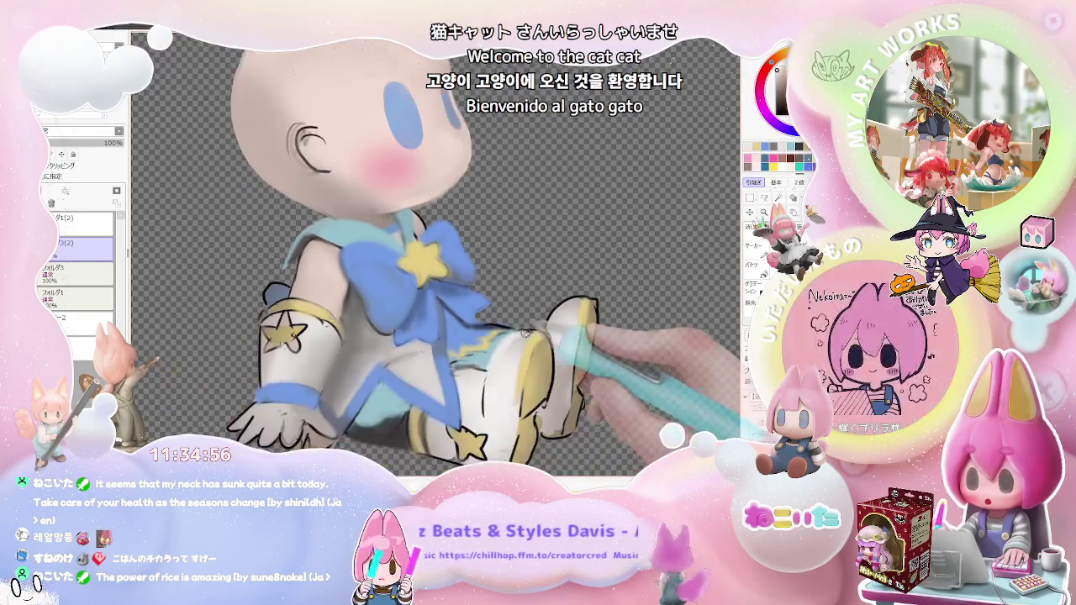
scroll(497, 347, down, 1)
scroll(562, 352, down, 1)
scroll(547, 357, down, 1)
Tilt the canvas about 30 degrees clockwise and zoom in and out while painting the outfit, bow and boots
drag(546, 357, 588, 370)
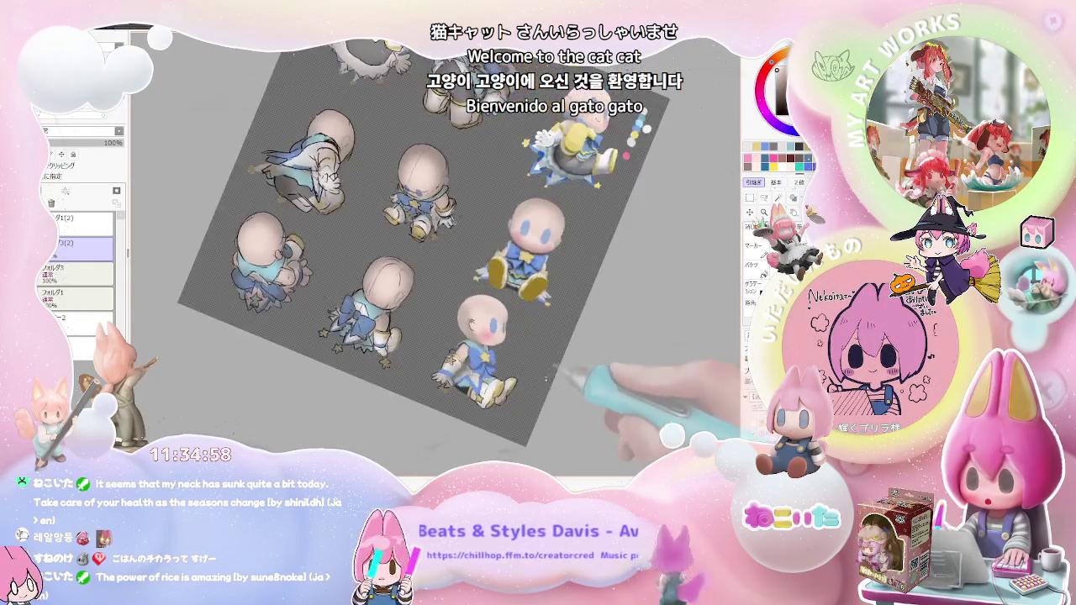
scroll(502, 407, up, 2)
scroll(502, 405, up, 3)
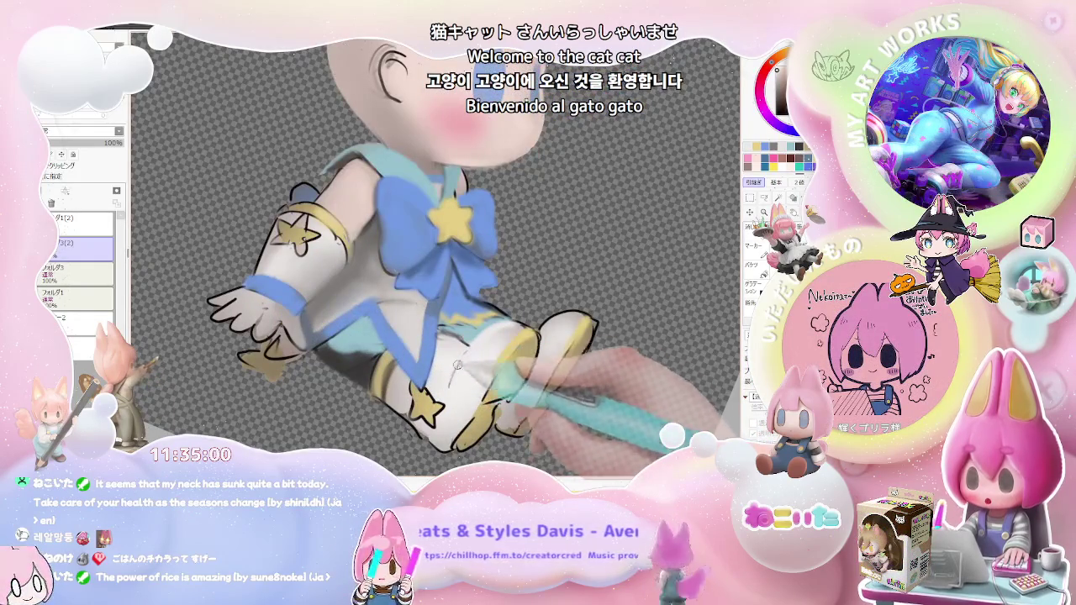
scroll(449, 371, down, 1)
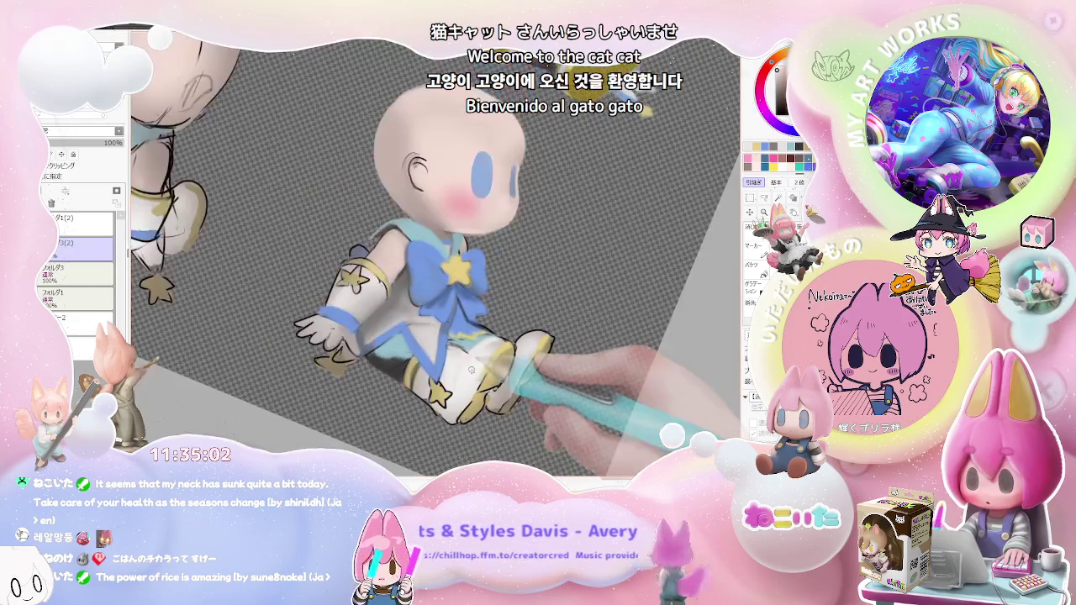
scroll(450, 378, up, 1)
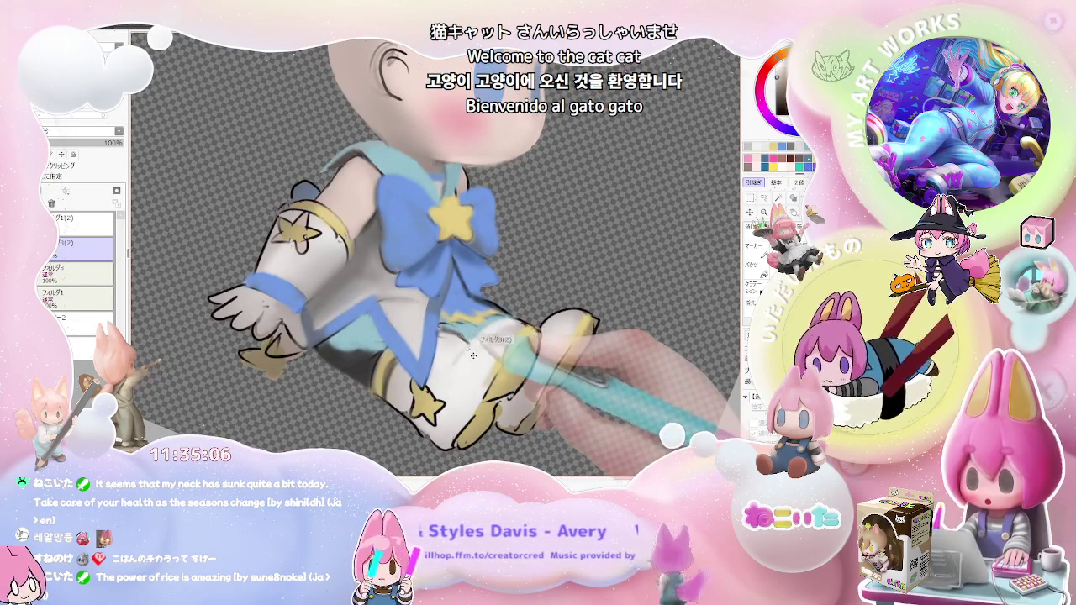
scroll(467, 341, down, 2)
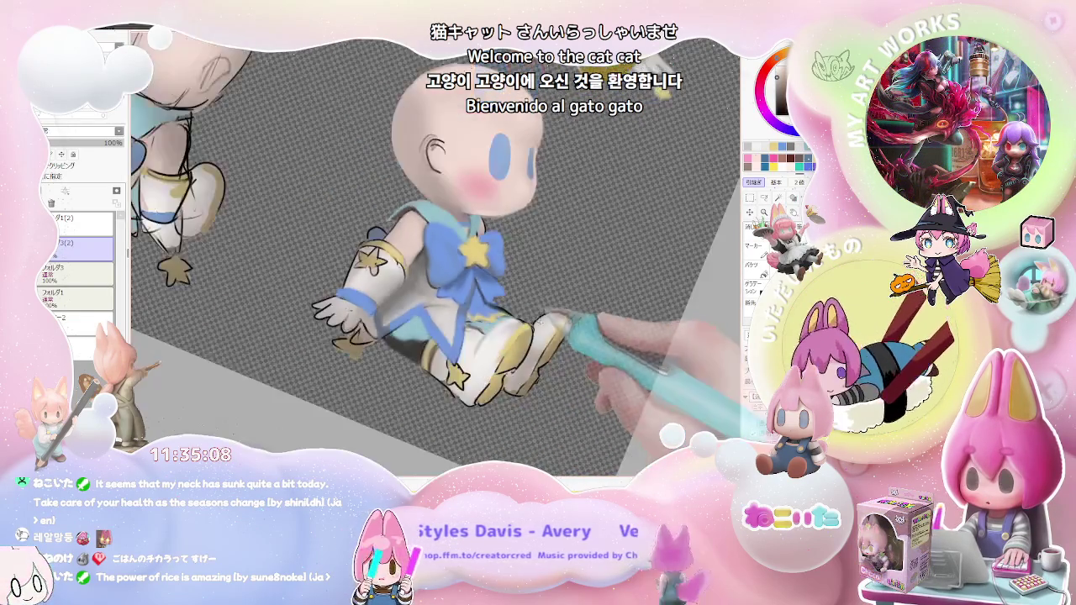
scroll(538, 343, down, 2)
scroll(555, 353, up, 1)
scroll(529, 340, up, 2)
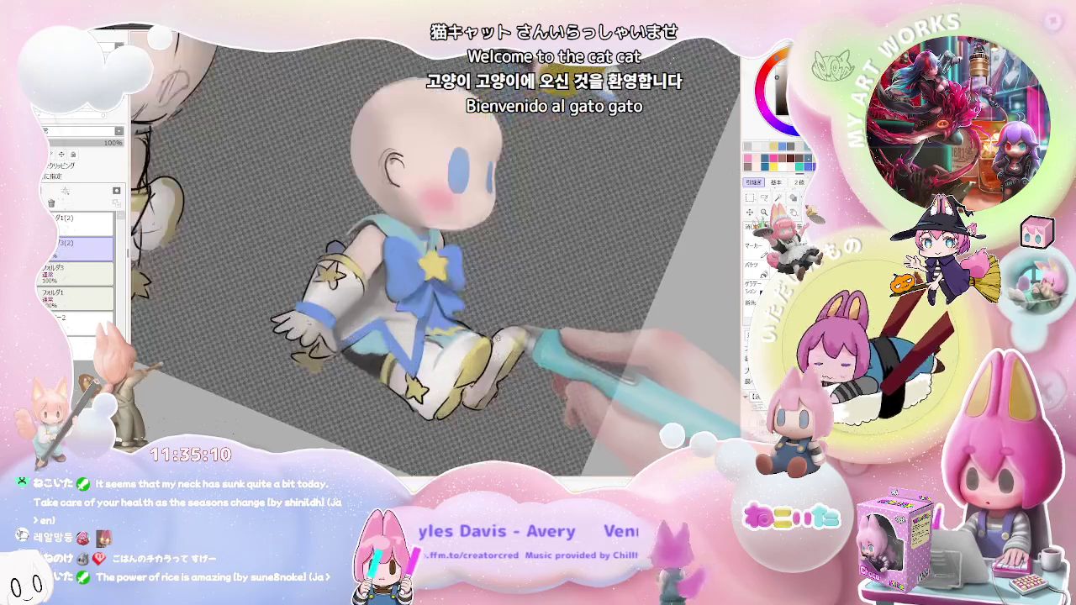
scroll(508, 327, up, 1)
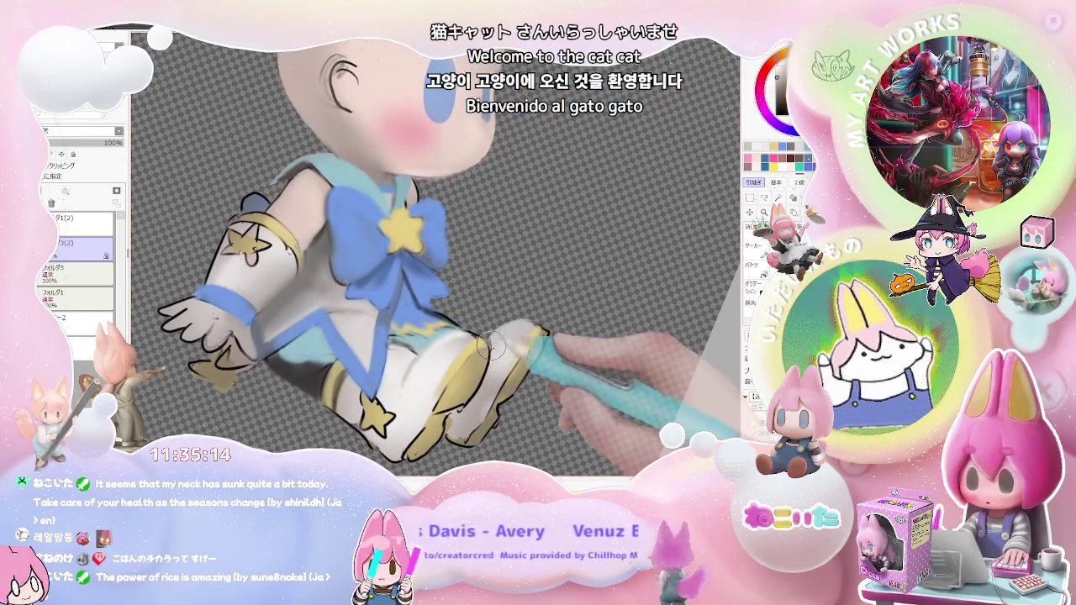
scroll(496, 352, down, 1)
scroll(516, 382, down, 1)
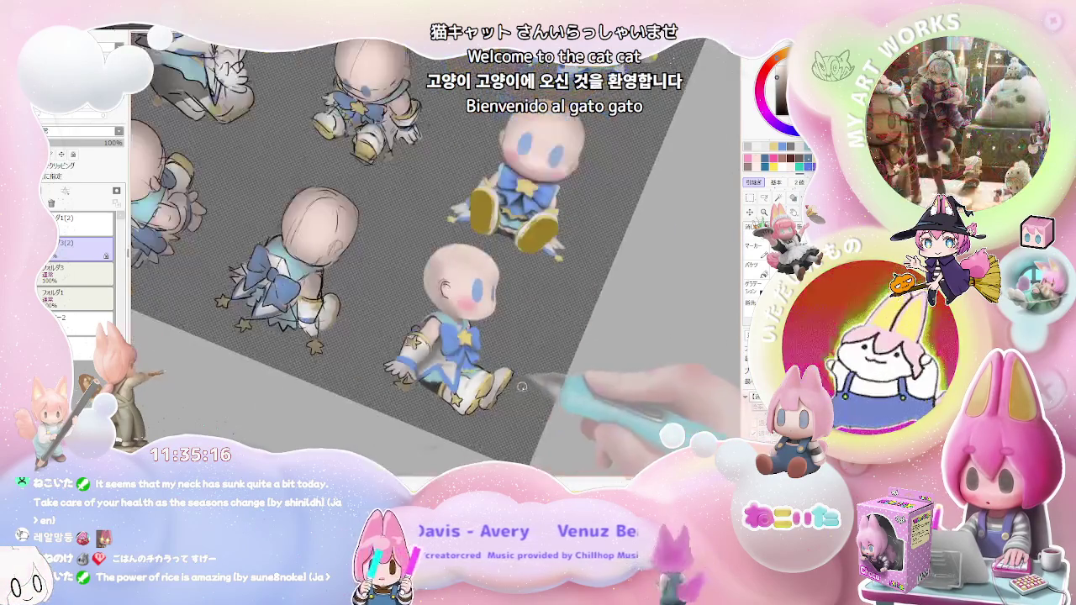
scroll(521, 386, down, 1)
scroll(532, 391, up, 1)
scroll(504, 395, up, 1)
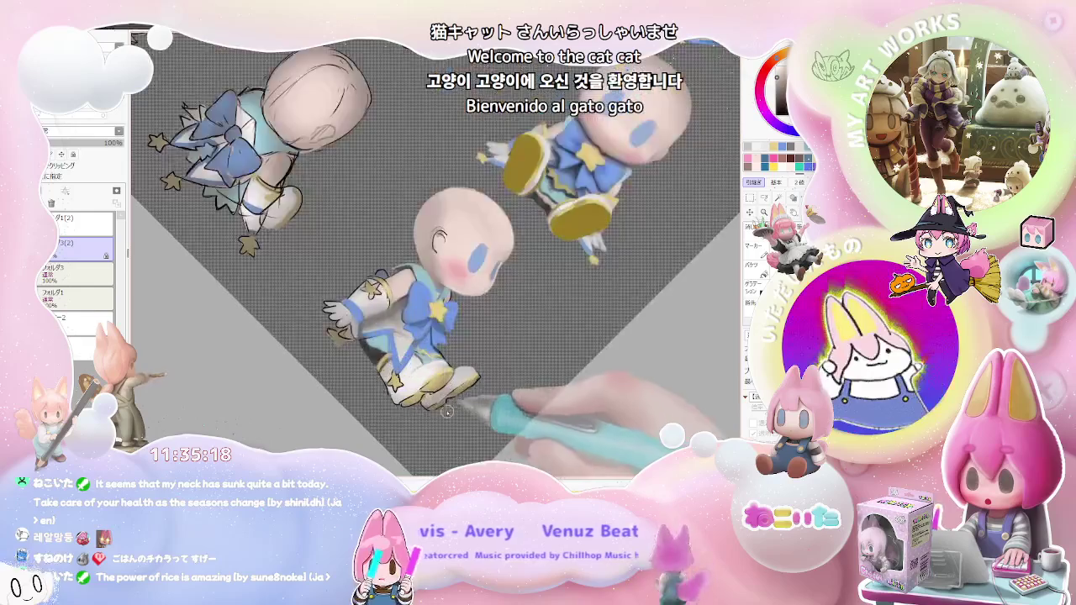
scroll(437, 403, up, 2)
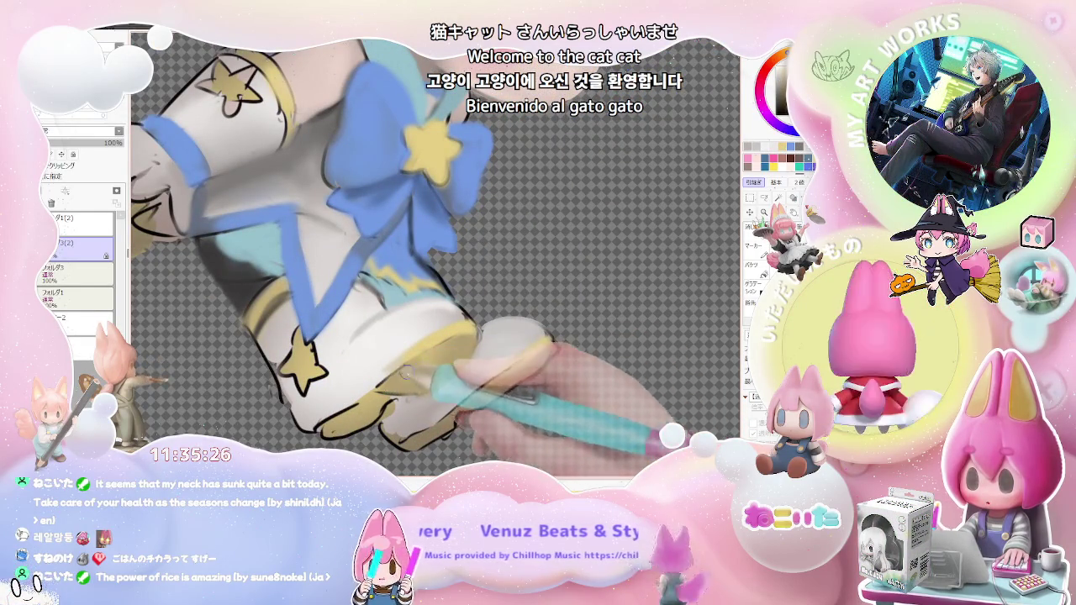
scroll(507, 344, down, 1)
scroll(452, 361, down, 3)
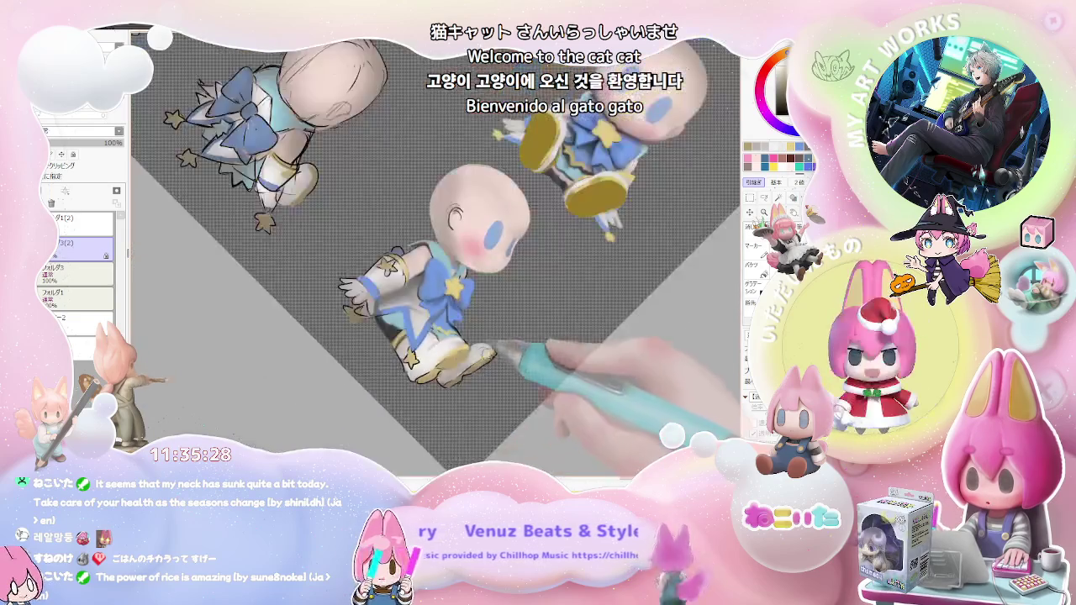
scroll(512, 366, up, 1)
scroll(508, 353, up, 1)
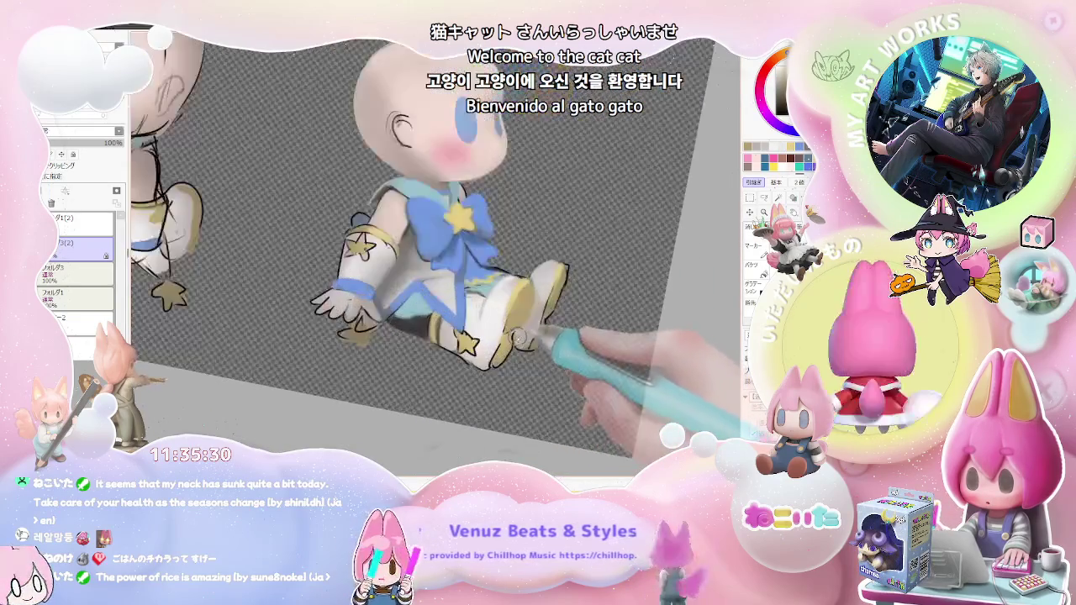
scroll(506, 340, up, 1)
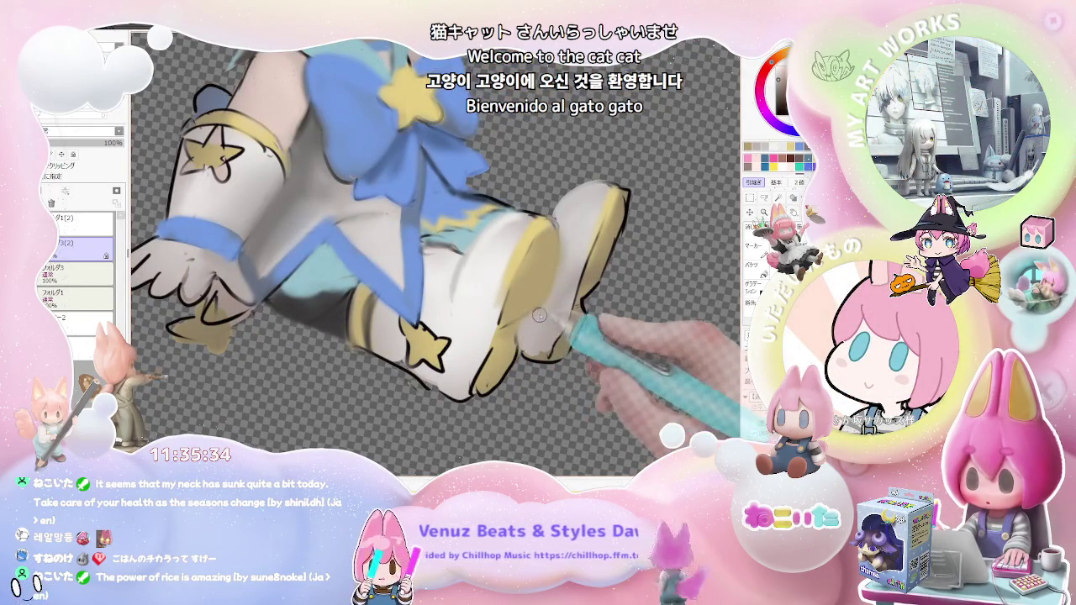
scroll(529, 318, down, 1)
scroll(542, 323, down, 2)
scroll(555, 332, down, 1)
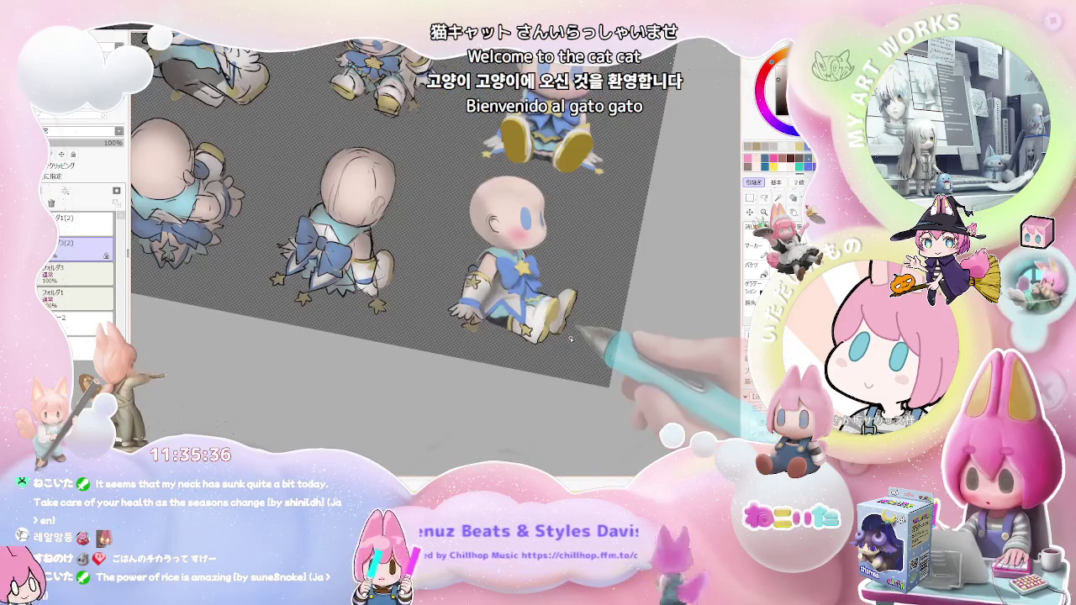
scroll(570, 338, down, 1)
scroll(546, 353, up, 2)
scroll(521, 378, up, 2)
scroll(495, 386, up, 1)
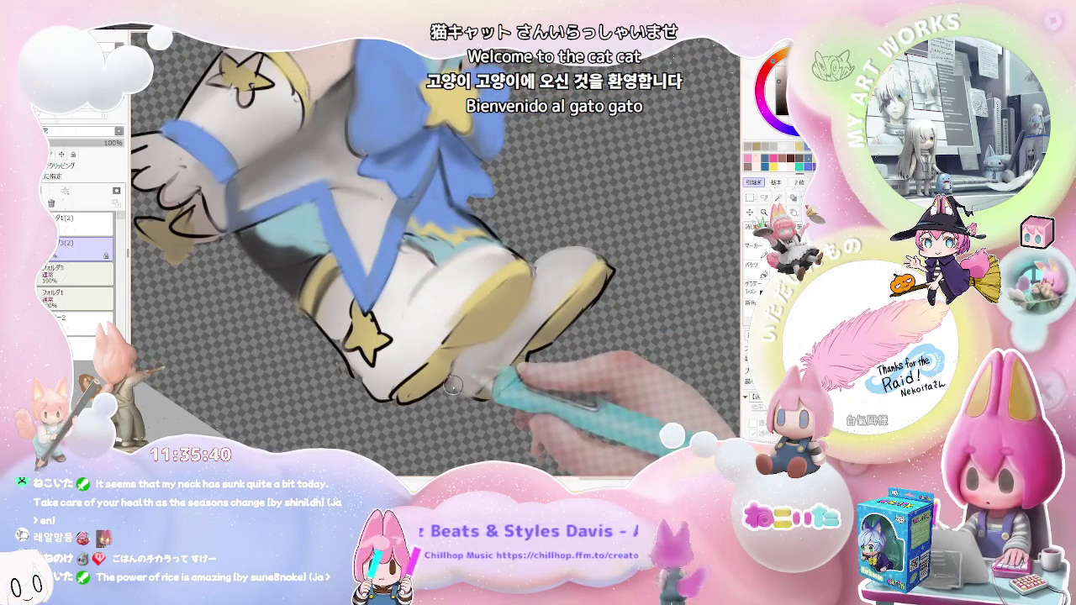
scroll(516, 348, down, 3)
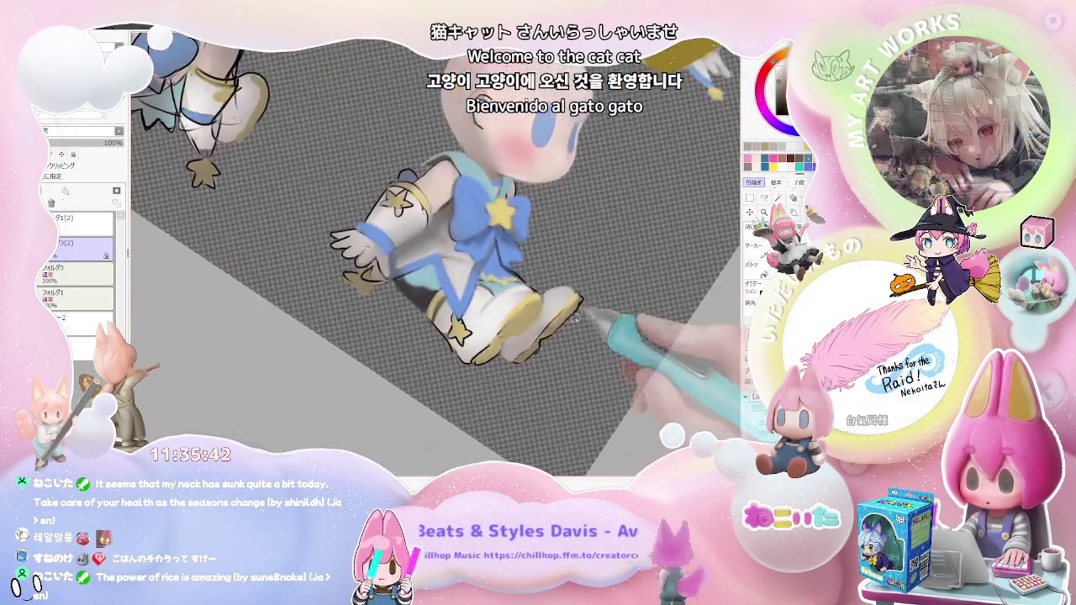
scroll(512, 353, down, 1)
scroll(511, 358, up, 1)
scroll(510, 358, up, 2)
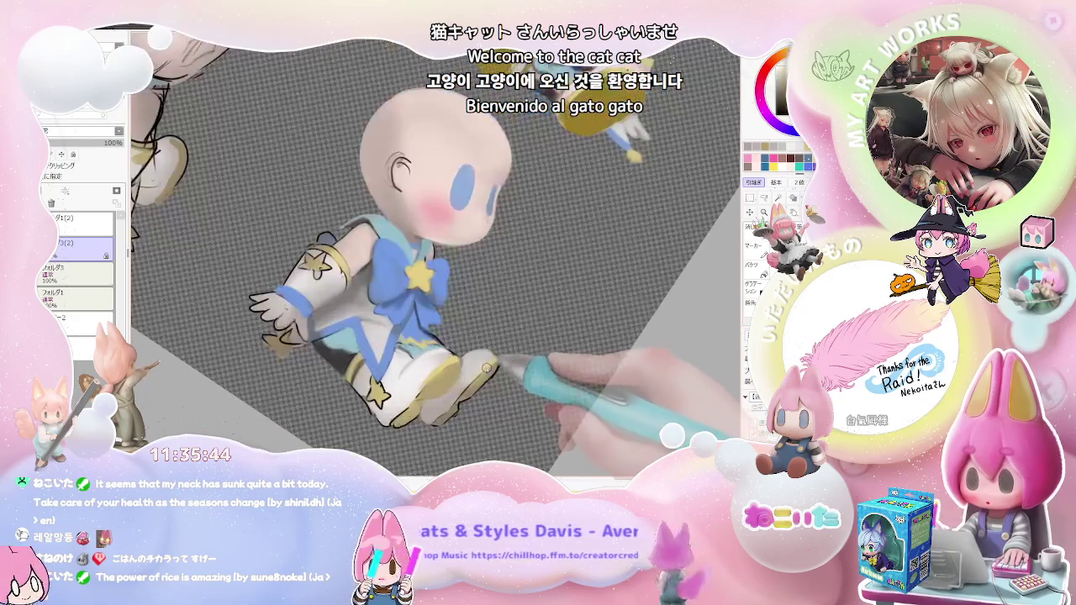
scroll(487, 374, up, 2)
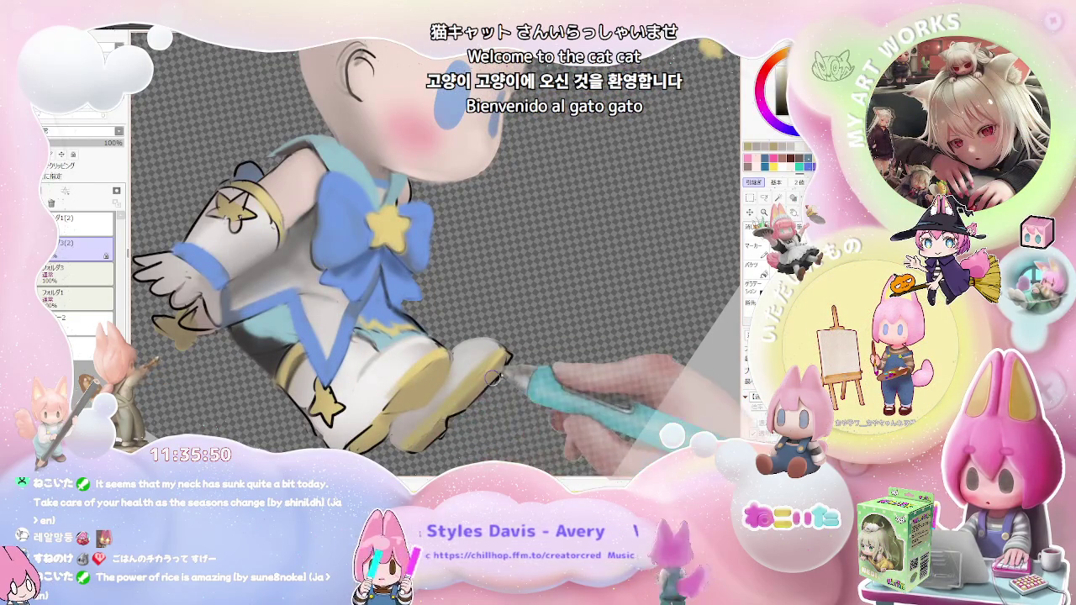
scroll(410, 439, down, 1)
scroll(506, 364, up, 1)
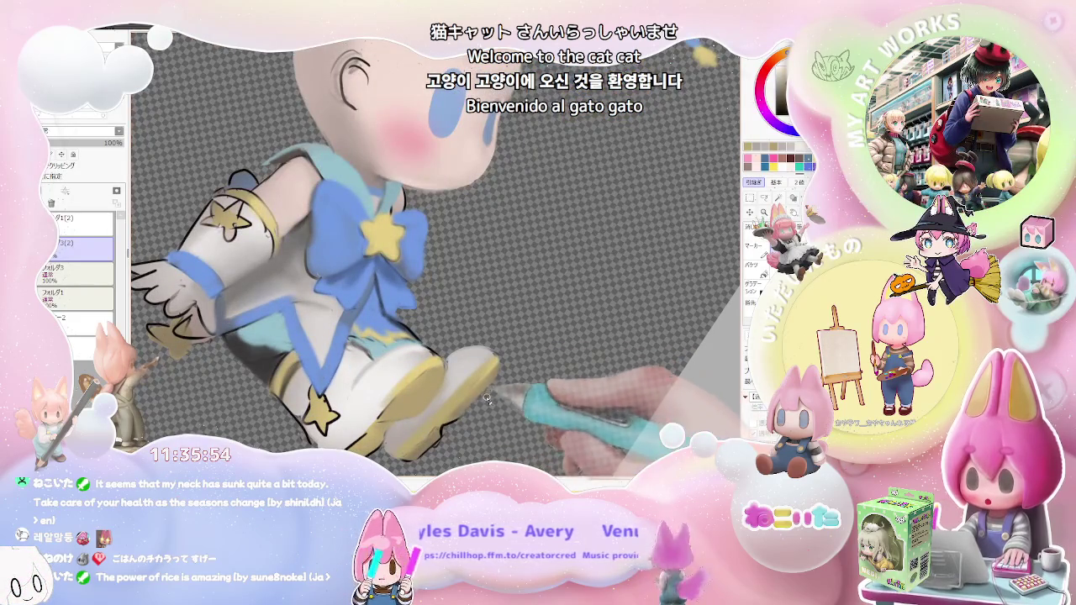
scroll(458, 427, down, 1)
scroll(491, 361, up, 1)
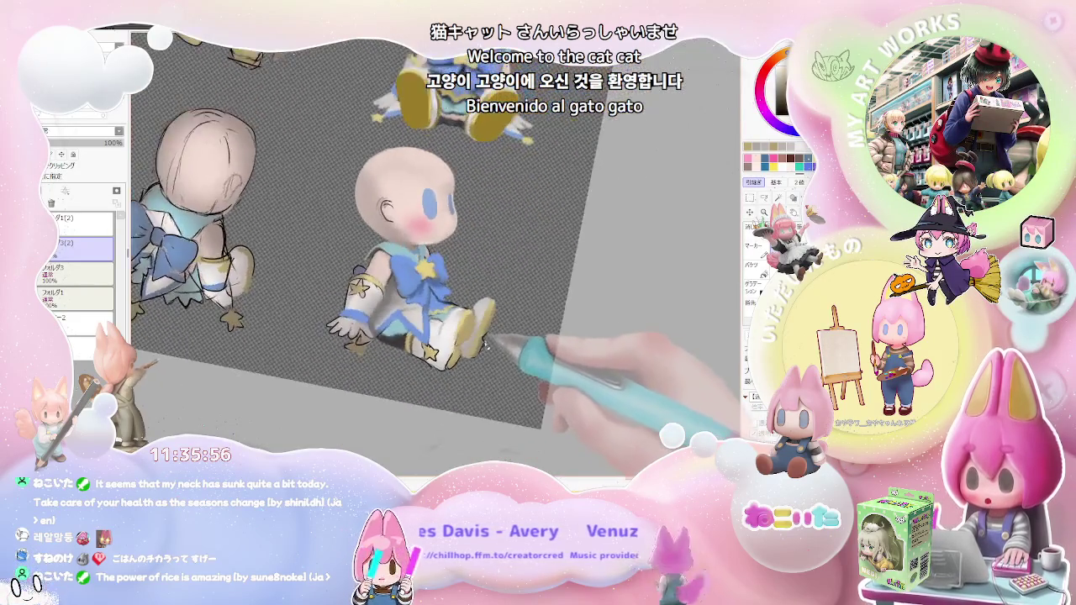
scroll(485, 339, up, 1)
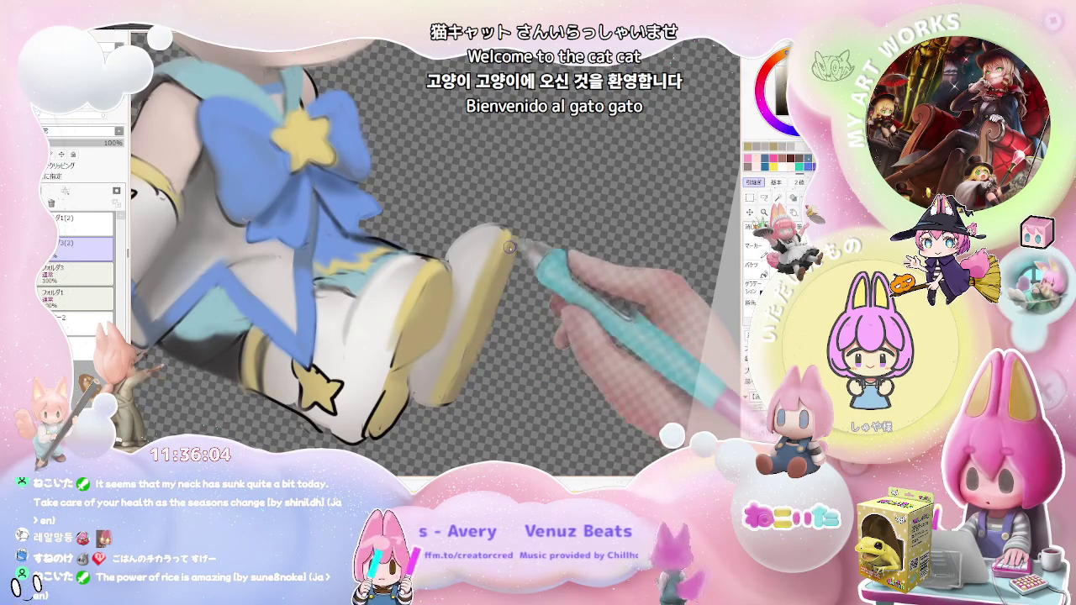
scroll(509, 247, down, 2)
scroll(466, 347, down, 2)
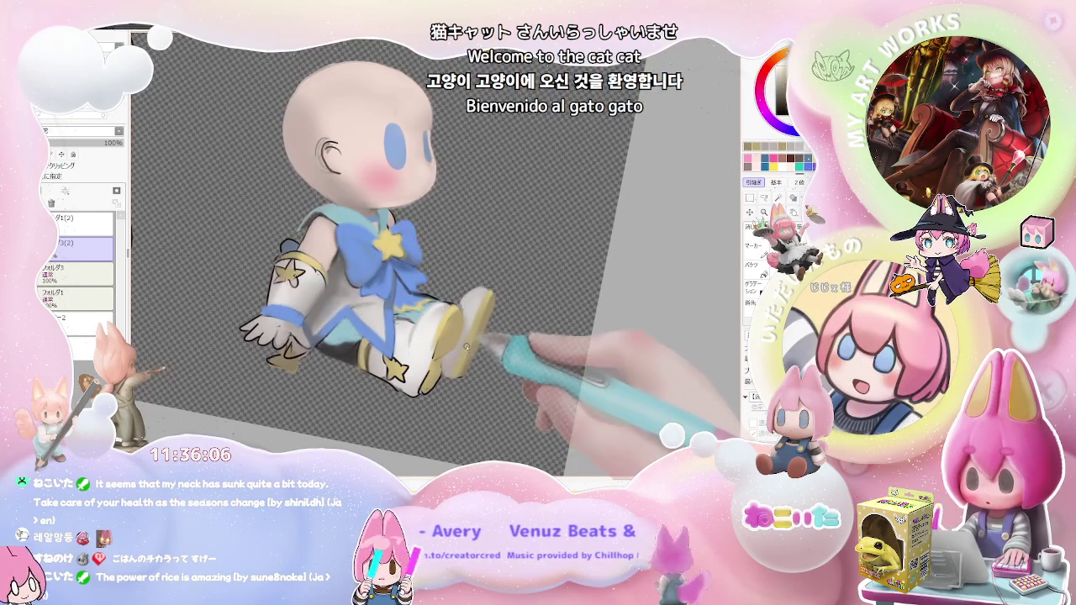
scroll(467, 346, up, 1)
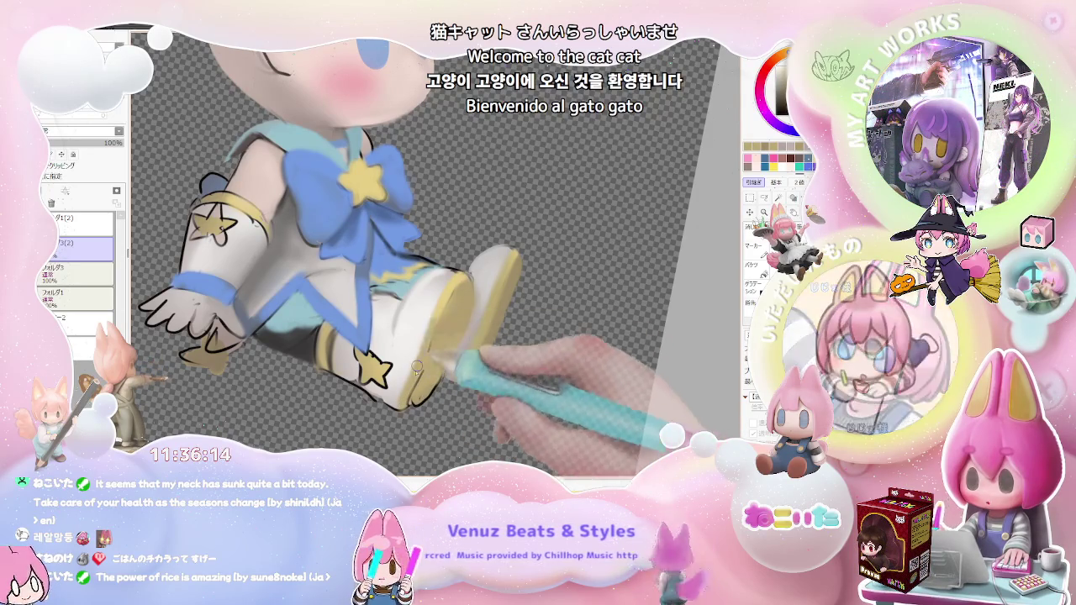
scroll(437, 332, down, 1)
scroll(454, 341, down, 1)
scroll(479, 353, down, 1)
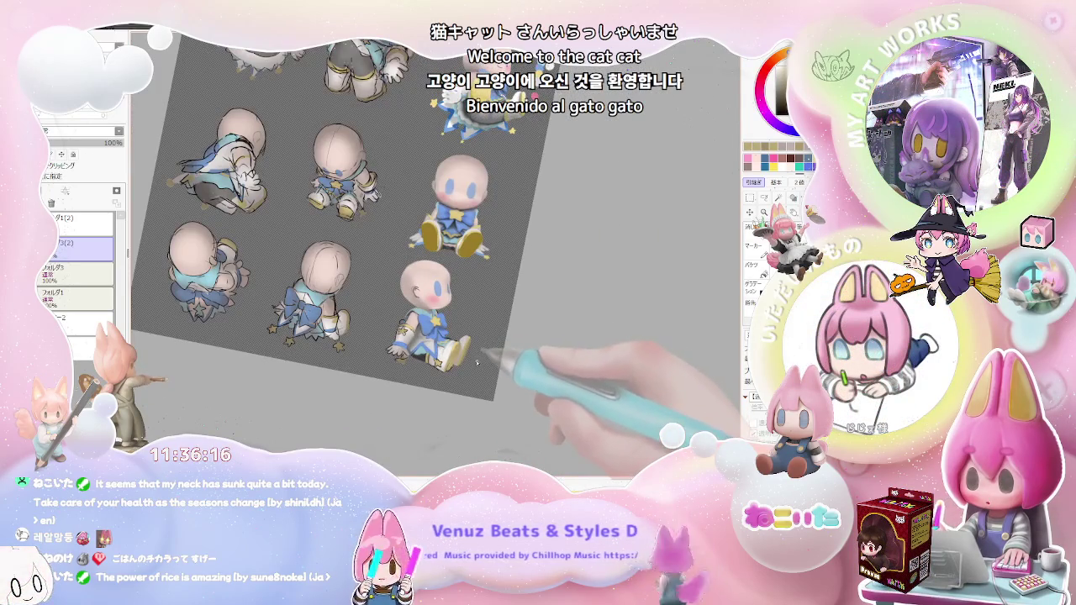
scroll(458, 365, up, 1)
scroll(420, 349, up, 1)
scroll(369, 324, up, 1)
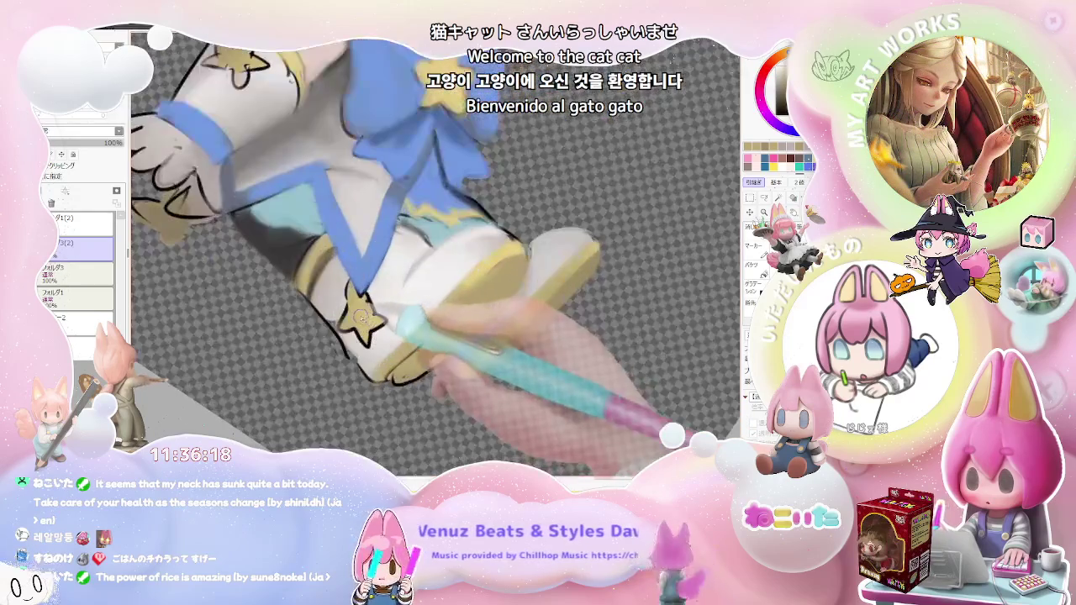
scroll(363, 316, up, 1)
scroll(363, 316, up, 1)
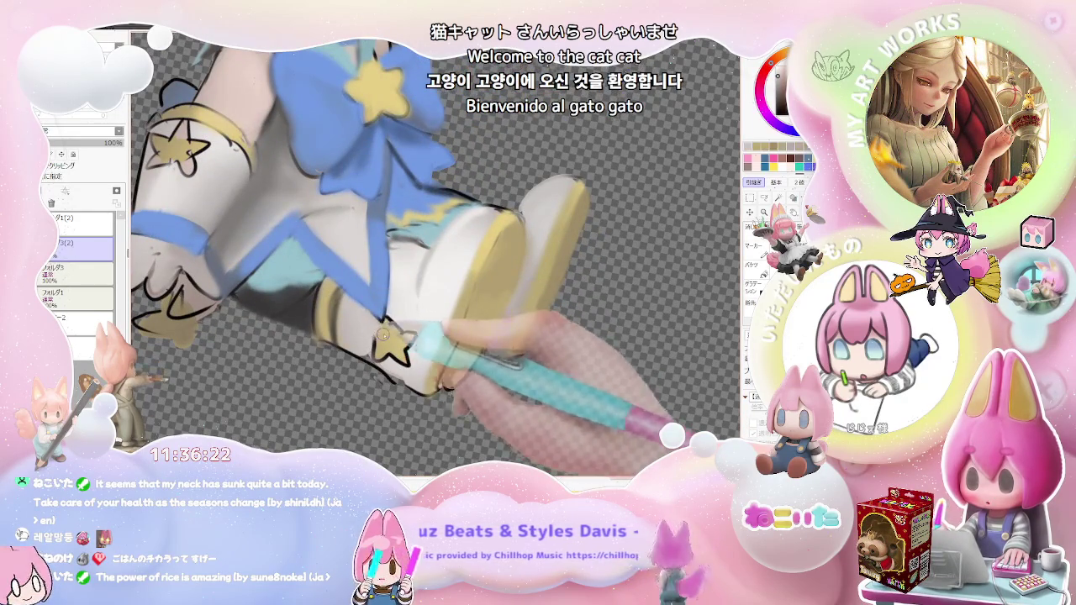
scroll(381, 334, down, 1)
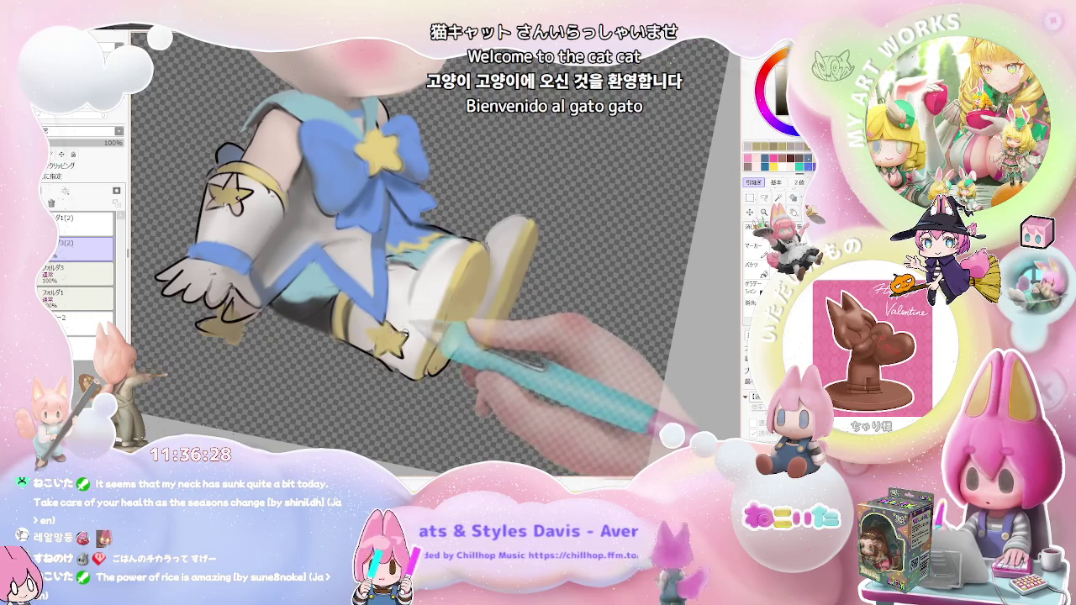
scroll(395, 348, down, 1)
scroll(412, 355, down, 1)
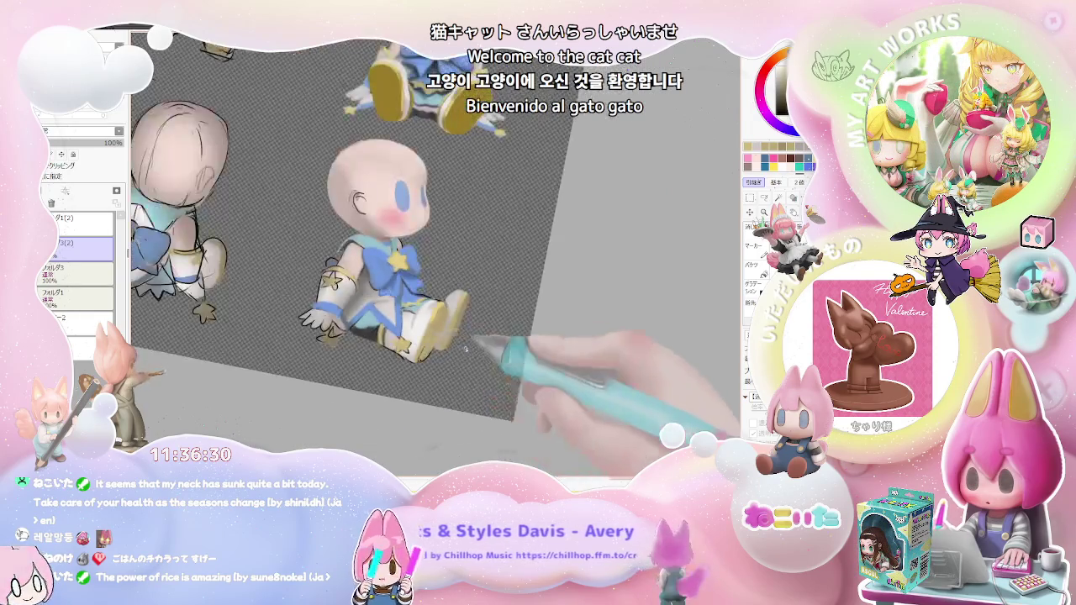
scroll(433, 364, down, 1)
scroll(454, 371, down, 1)
scroll(437, 374, up, 2)
scroll(395, 369, up, 2)
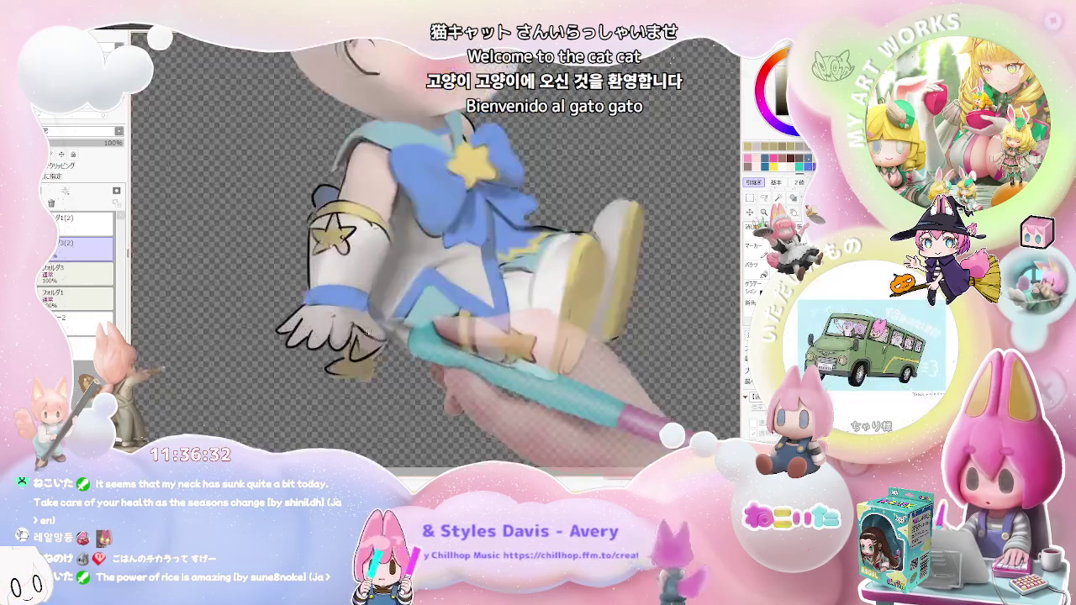
scroll(383, 357, up, 1)
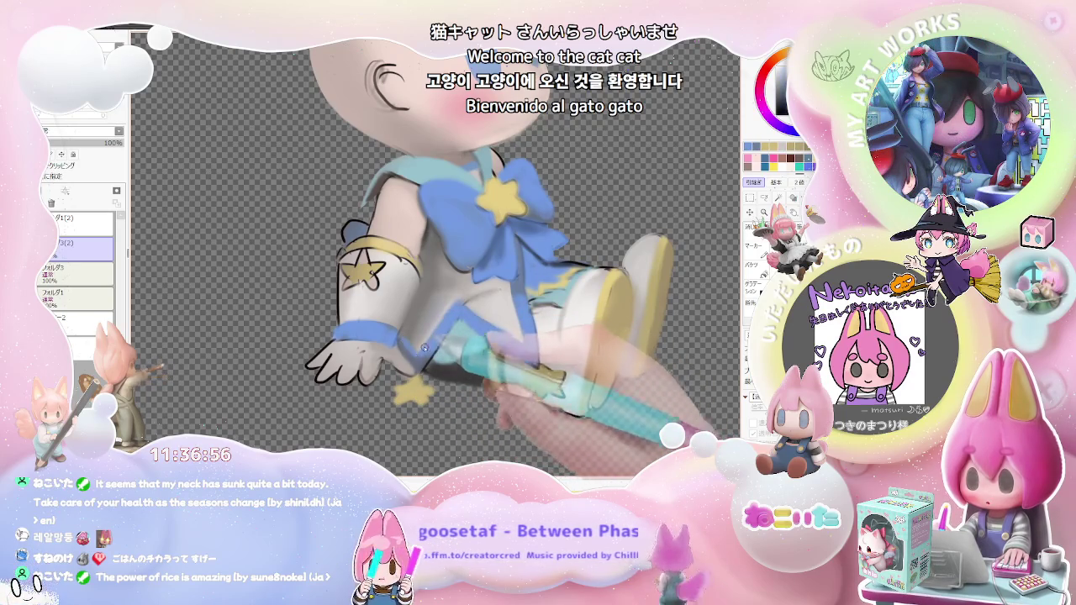
Zoom in and out on the doll's skirt and legs, then tilt the canvas to a comfortable painting angle
scroll(425, 348, down, 2)
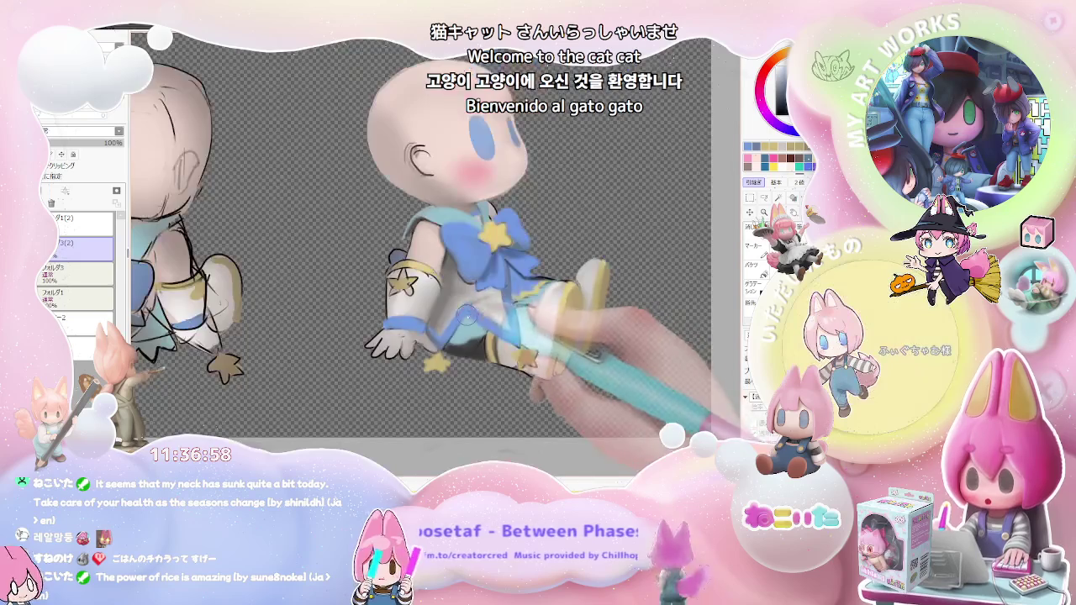
scroll(464, 315, down, 2)
scroll(533, 335, up, 1)
scroll(471, 361, up, 2)
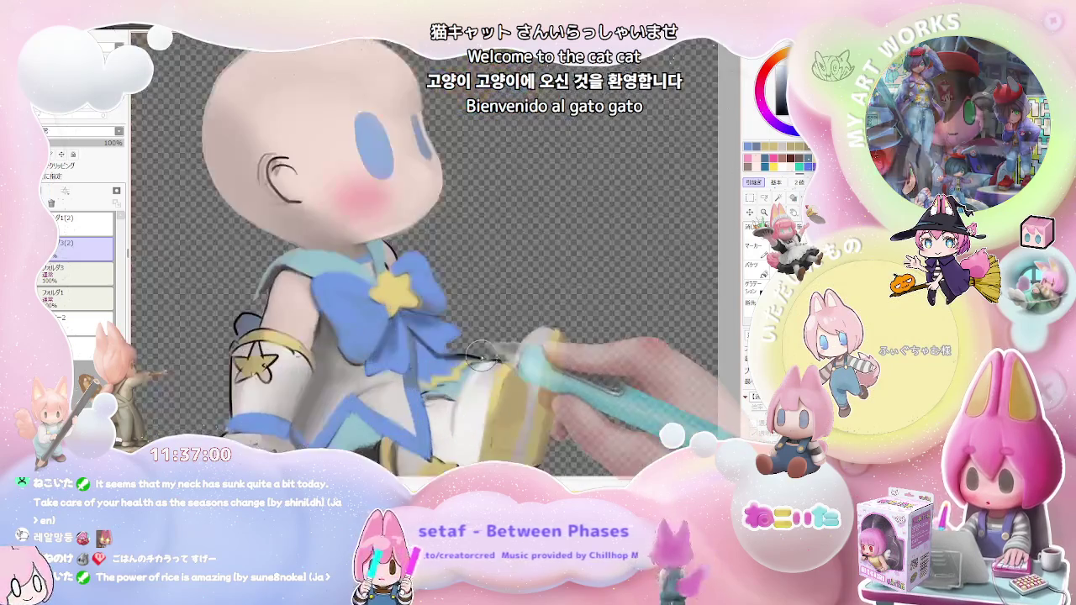
scroll(403, 386, up, 1)
scroll(396, 344, up, 1)
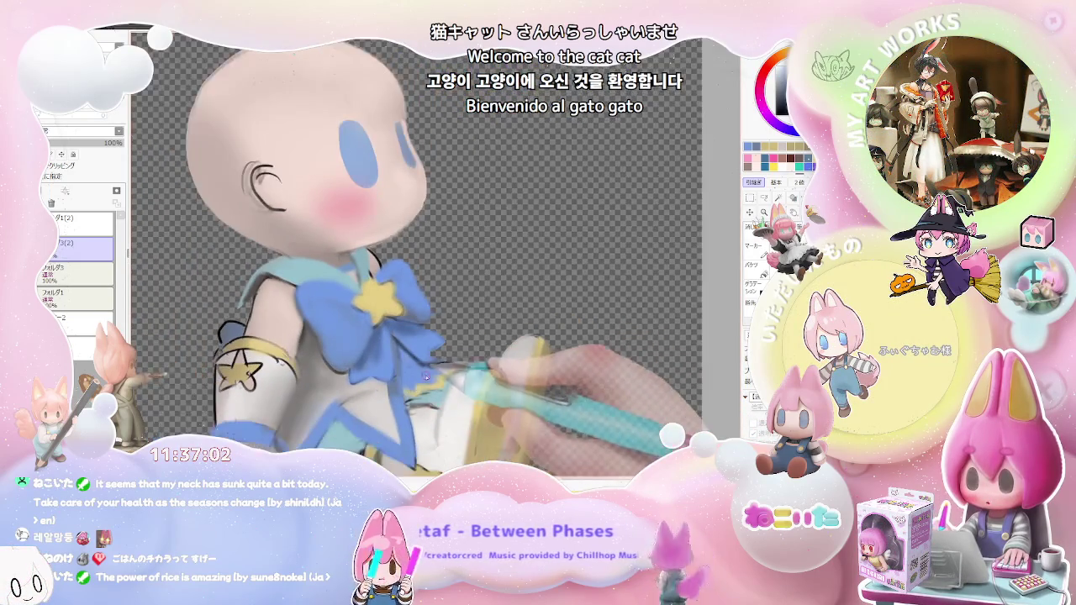
scroll(421, 362, up, 1)
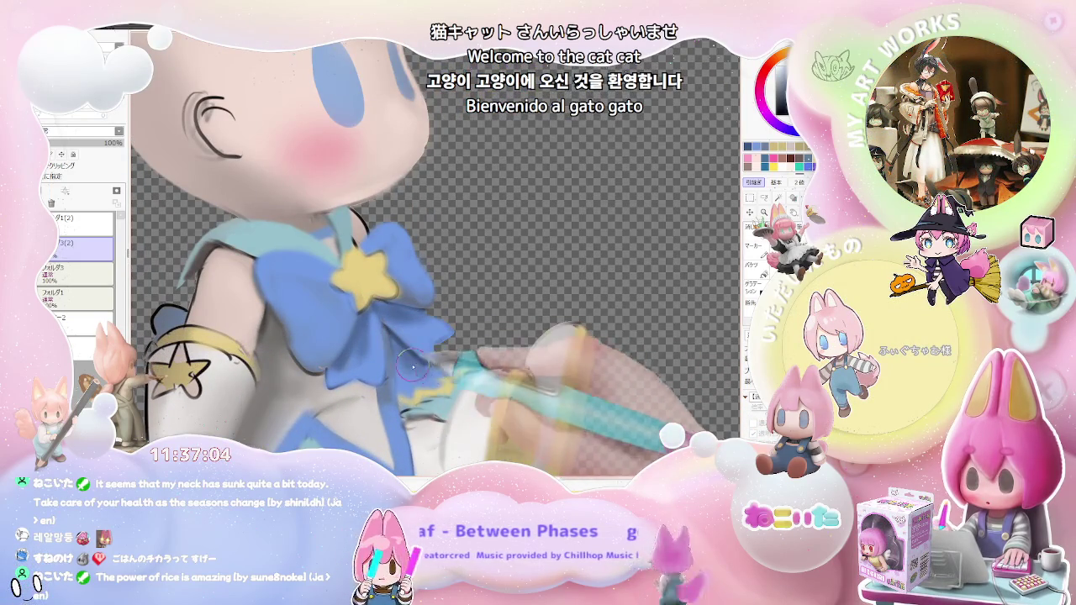
scroll(416, 370, down, 1)
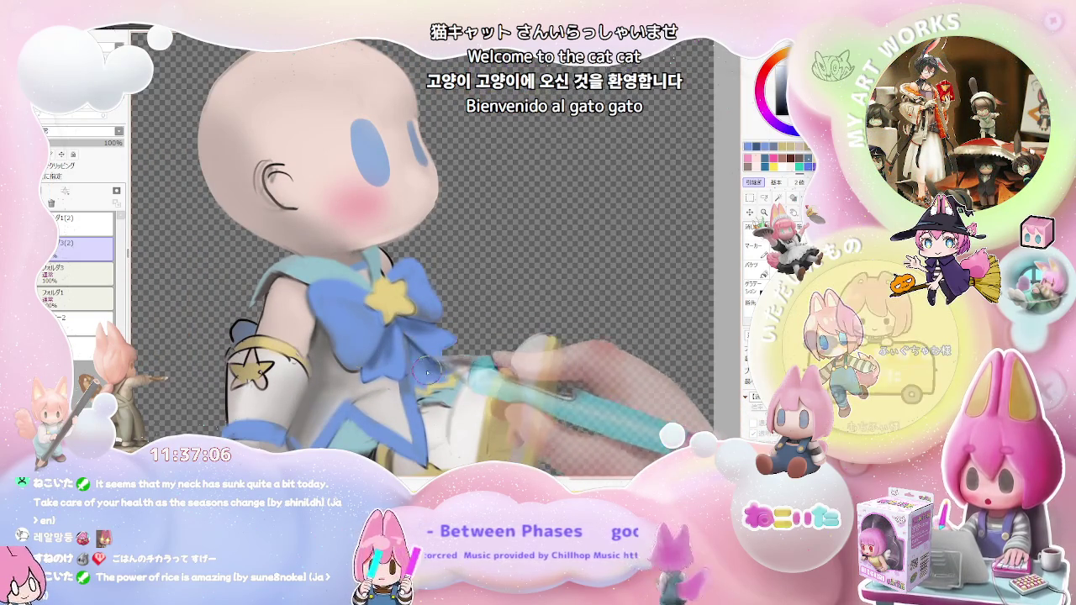
scroll(437, 368, down, 2)
scroll(487, 361, down, 1)
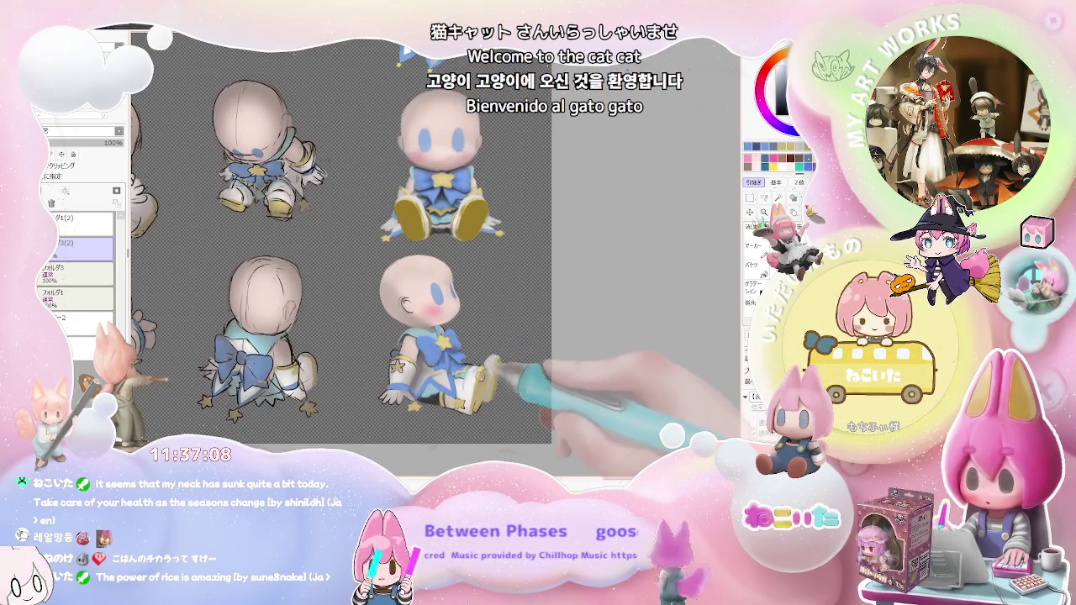
scroll(487, 370, up, 2)
scroll(470, 368, up, 1)
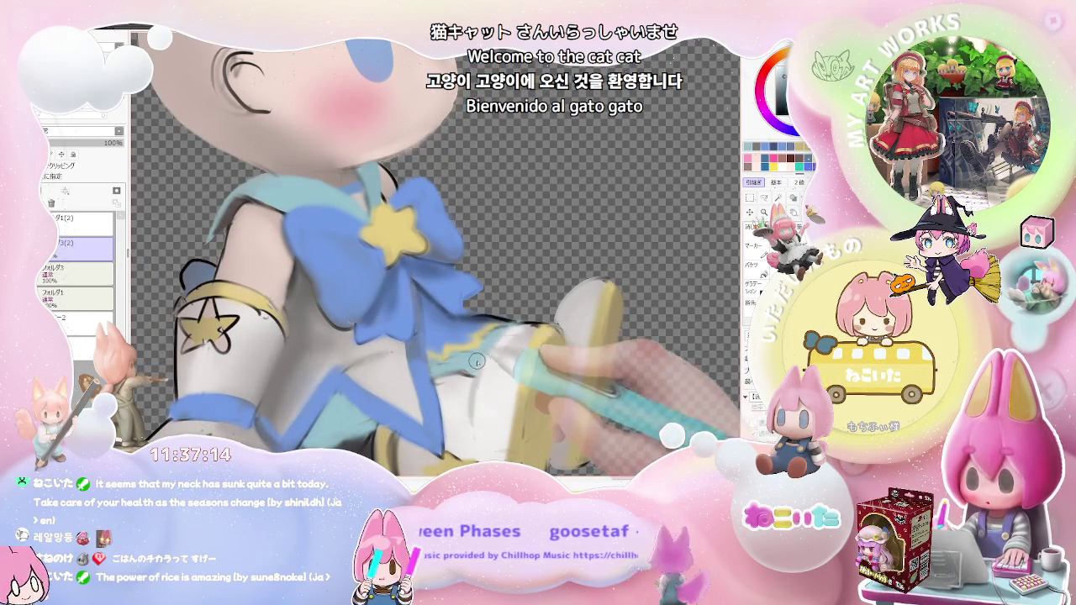
scroll(421, 419, down, 1)
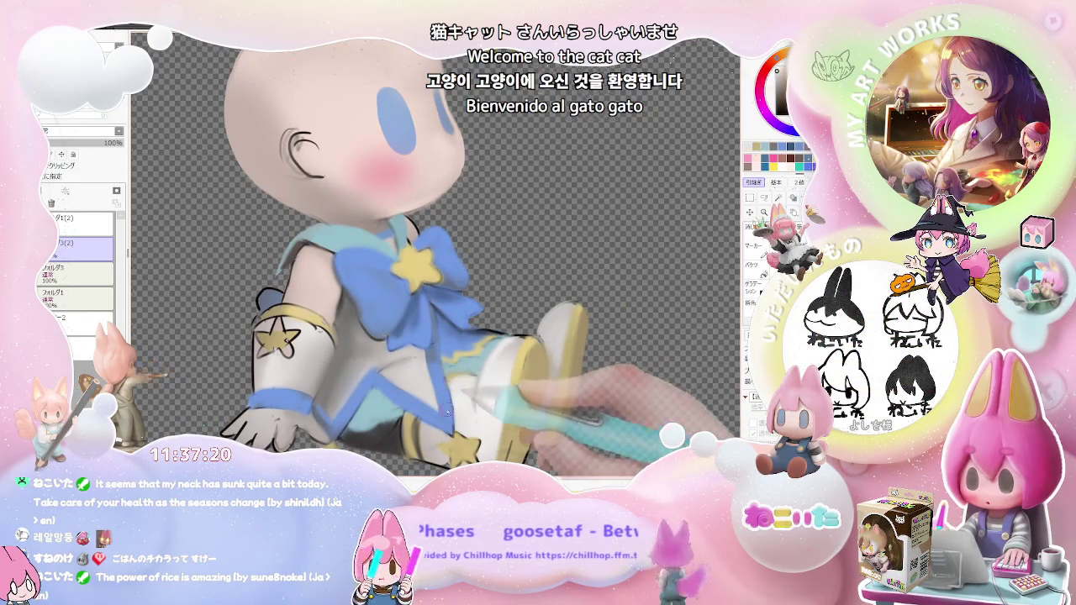
drag(446, 411, 420, 414)
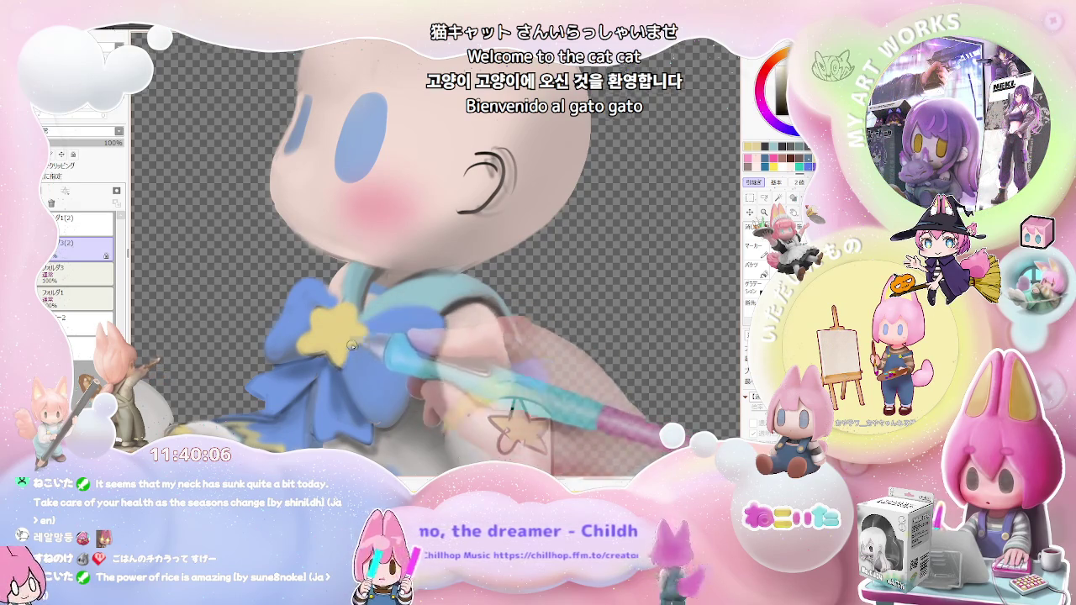
Zoom out to compare the finished seated doll with the other views on the sheet
scroll(363, 327, down, 3)
scroll(373, 326, down, 1)
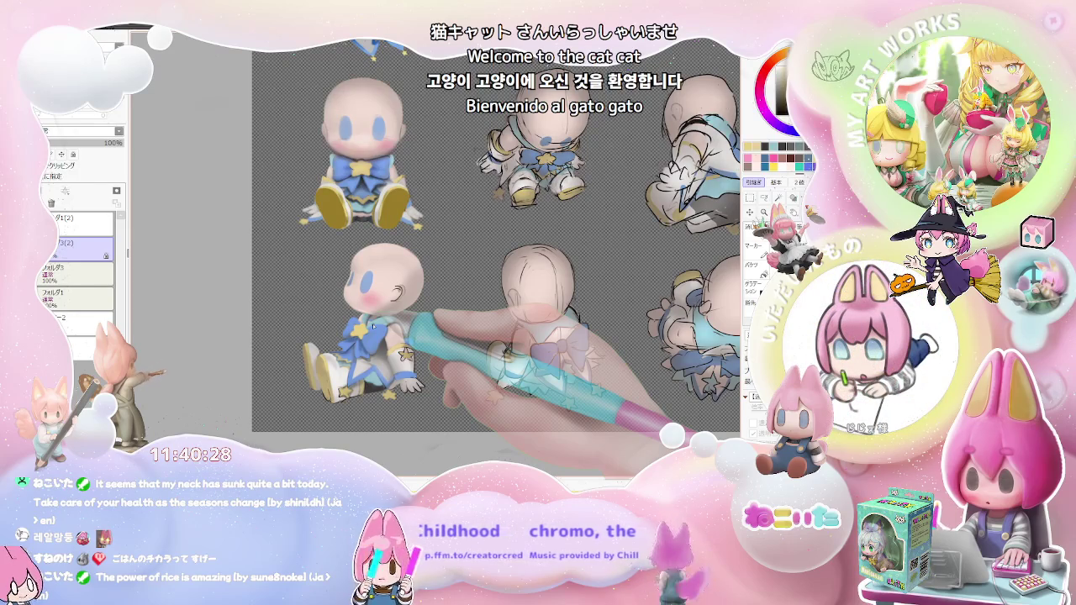
Undo the yellow fill on the sitting doll's glove-cuff star
scroll(319, 420, up, 3)
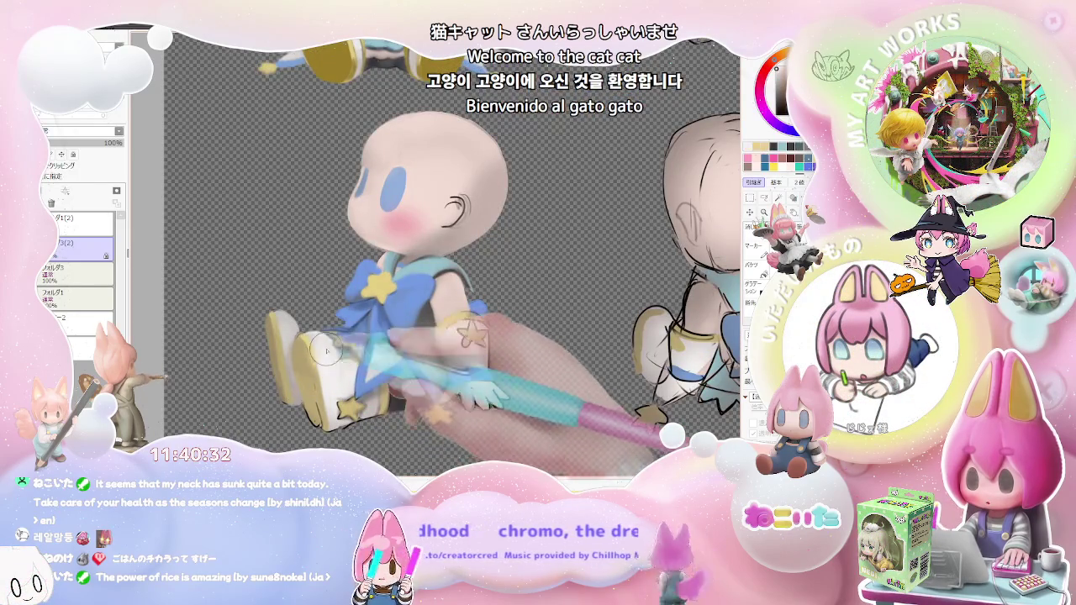
scroll(326, 352, down, 2)
scroll(326, 351, down, 1)
scroll(326, 351, down, 1)
scroll(447, 402, up, 2)
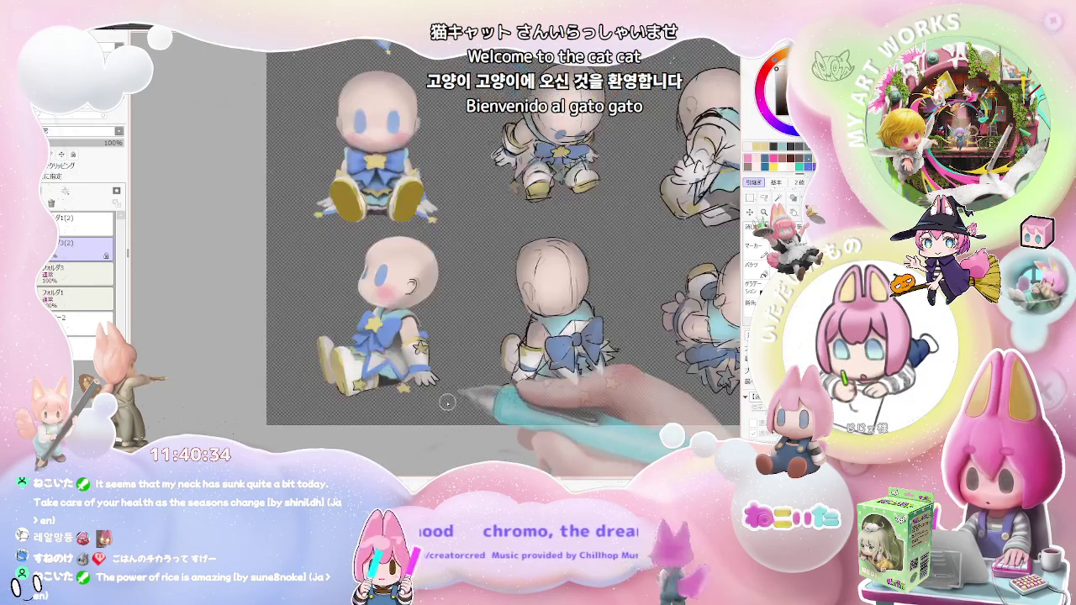
scroll(447, 402, up, 2)
scroll(420, 370, up, 1)
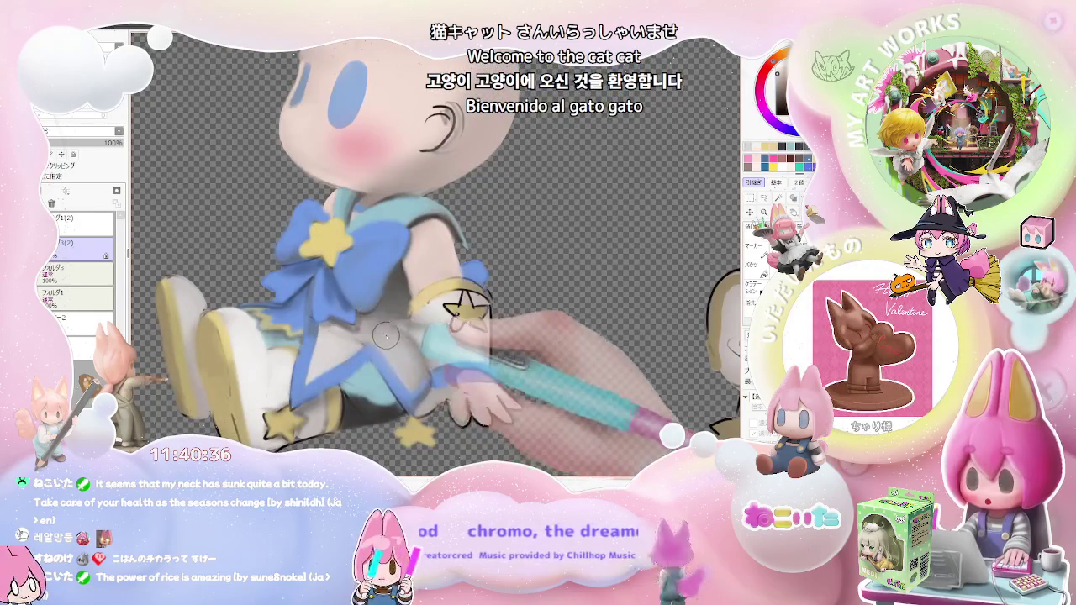
scroll(370, 339, down, 1)
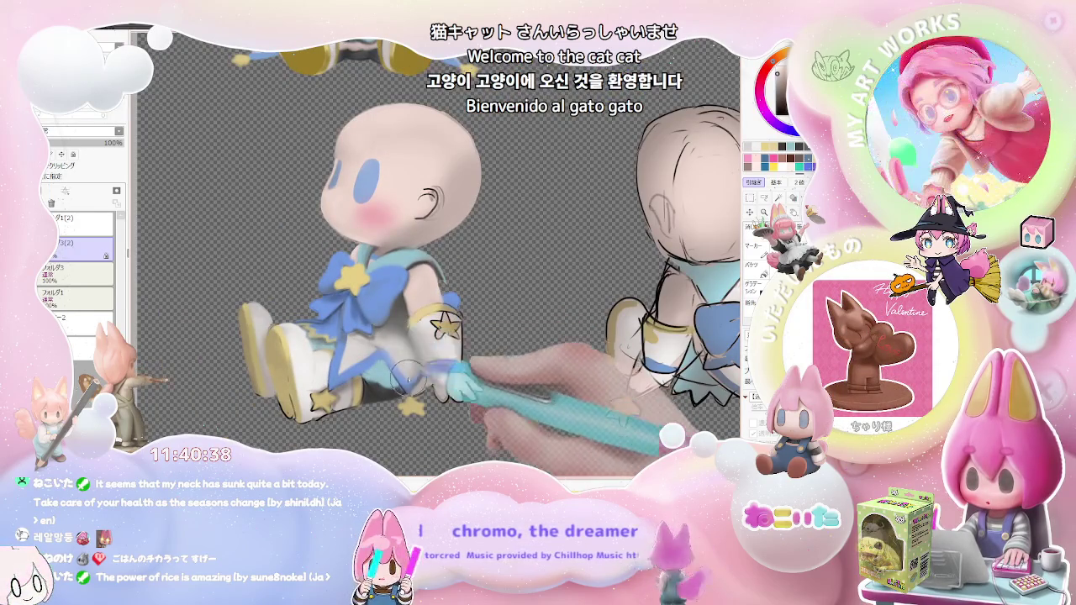
scroll(424, 363, down, 1)
scroll(445, 351, up, 1)
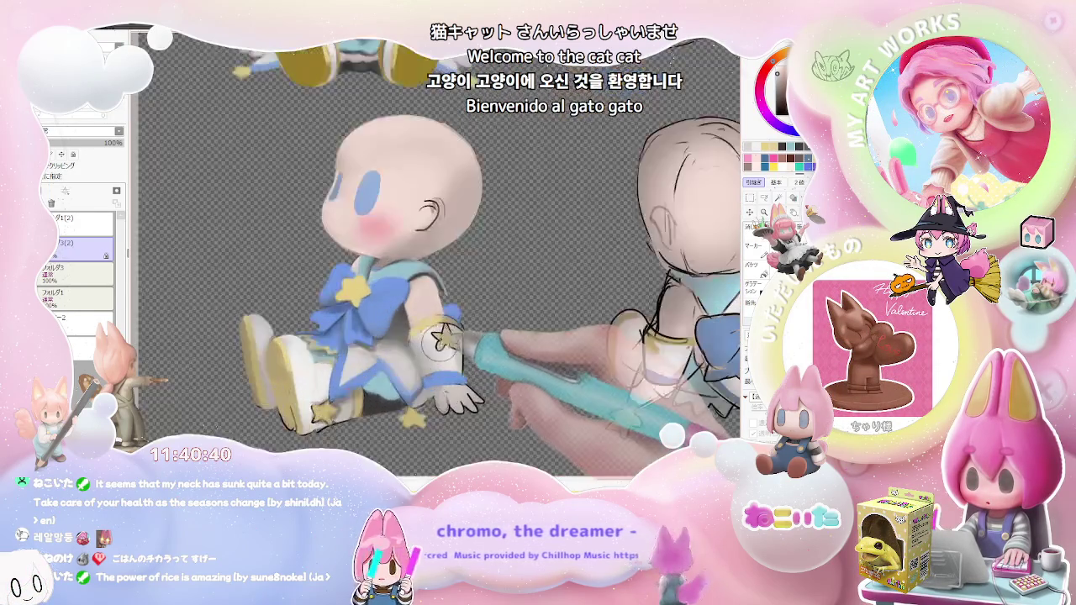
scroll(421, 343, up, 1)
scroll(402, 333, up, 1)
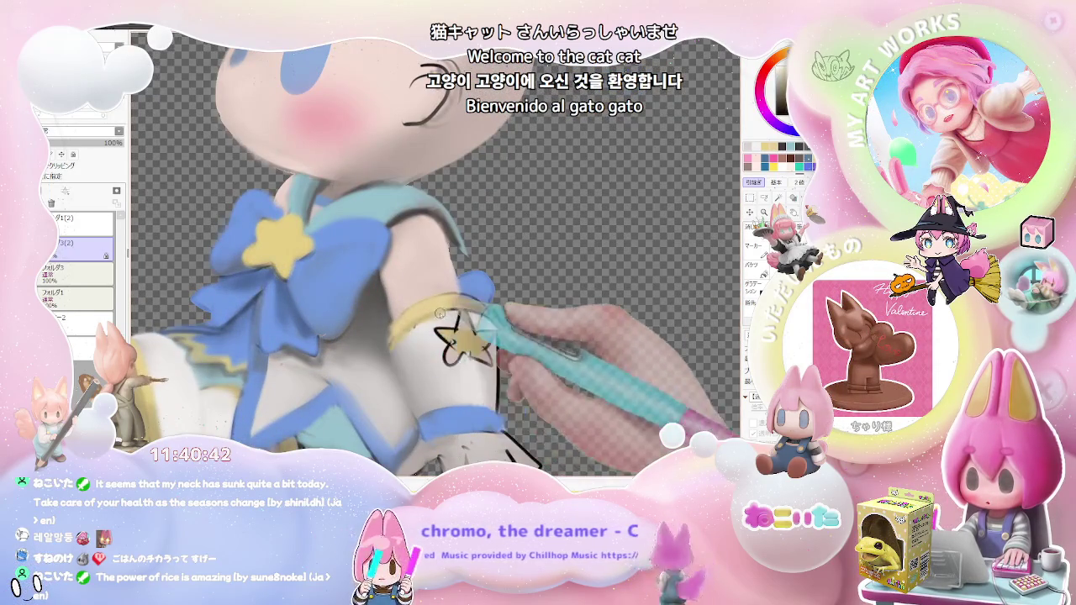
key(ctrl+z)
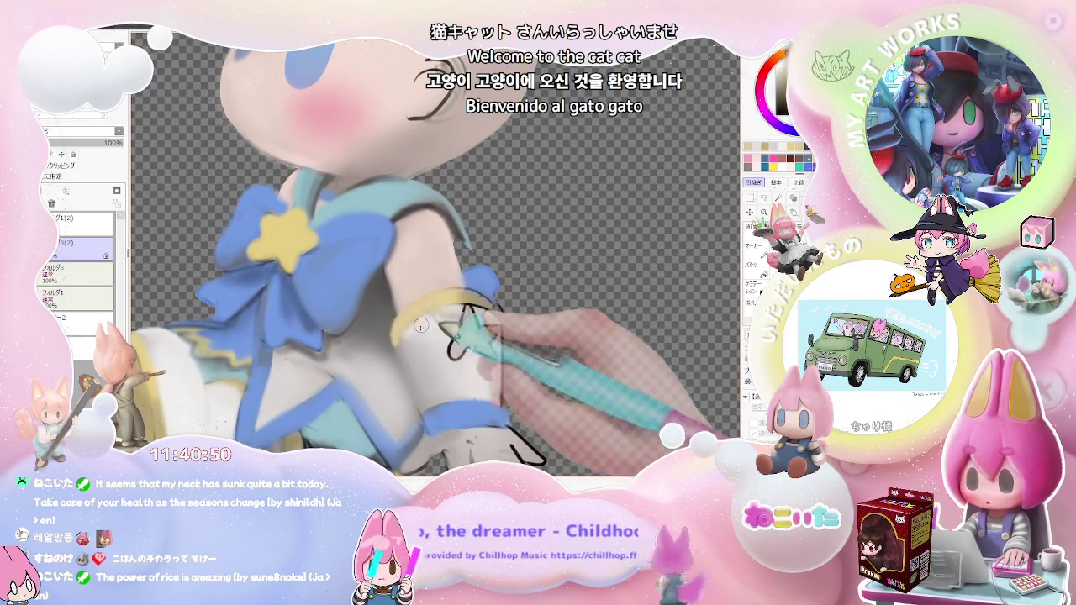
Zoom in and out on the glove cuff while redrawing a cleaner star outline
scroll(453, 313, down, 3)
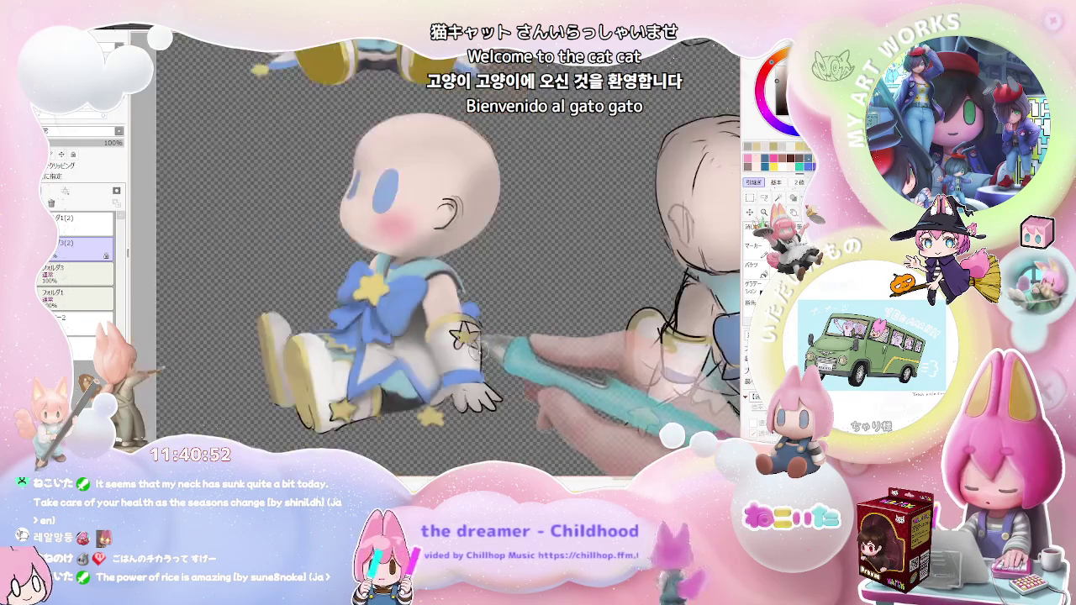
scroll(425, 347, up, 3)
scroll(366, 371, up, 2)
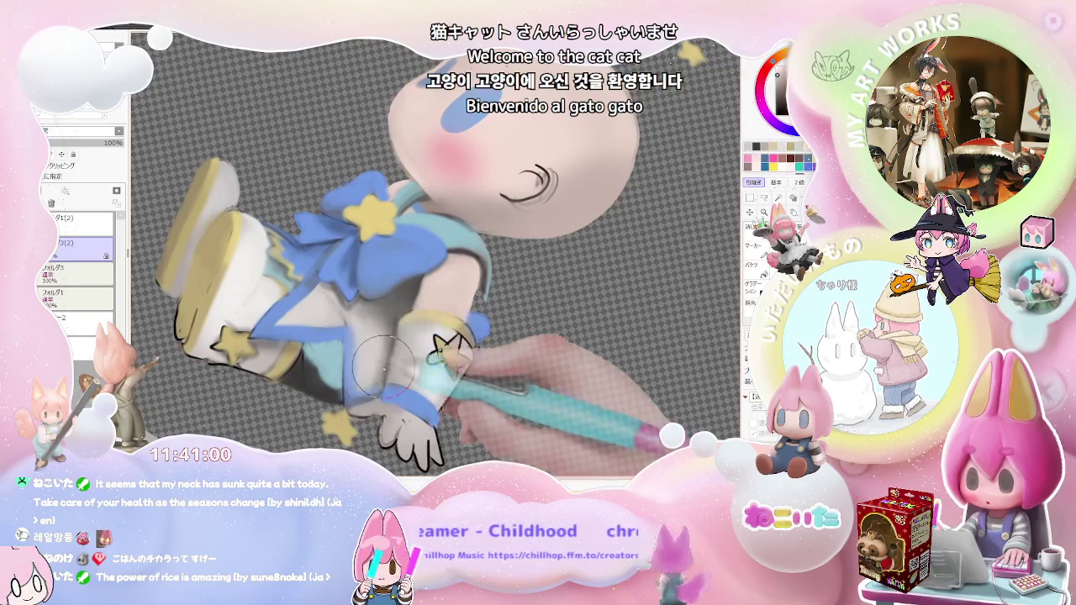
scroll(376, 359, down, 3)
scroll(496, 370, down, 2)
scroll(515, 398, up, 2)
scroll(504, 386, up, 3)
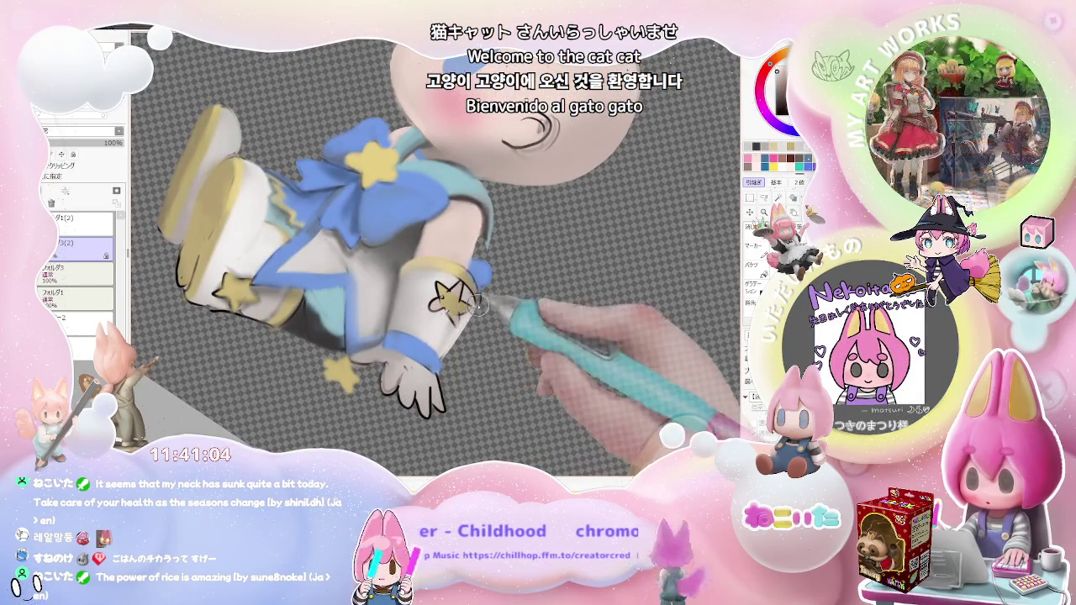
scroll(471, 327, down, 2)
scroll(483, 328, down, 1)
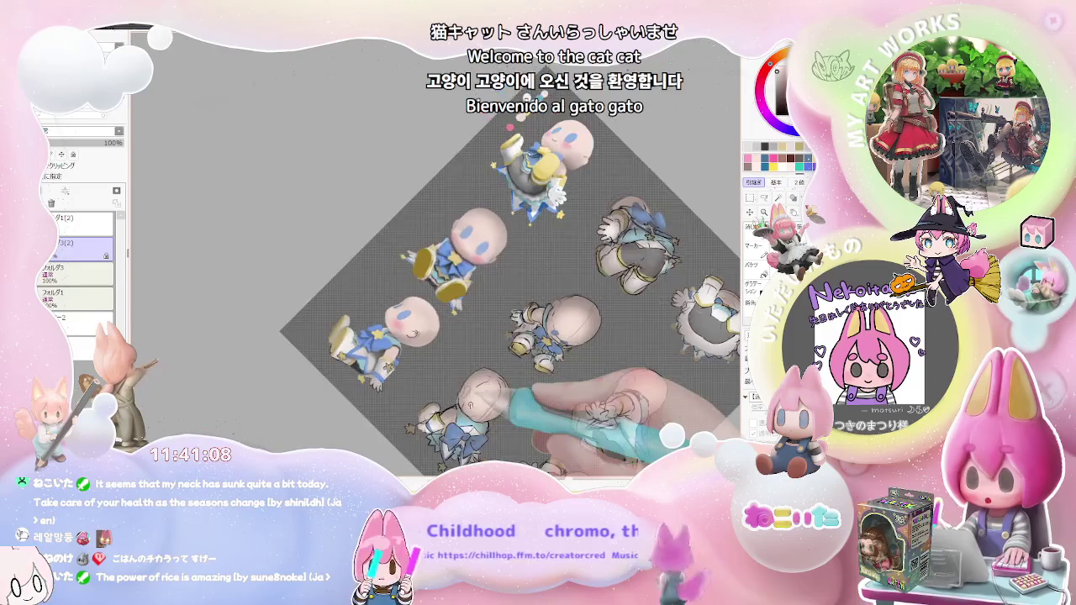
scroll(401, 357, up, 3)
scroll(400, 357, up, 1)
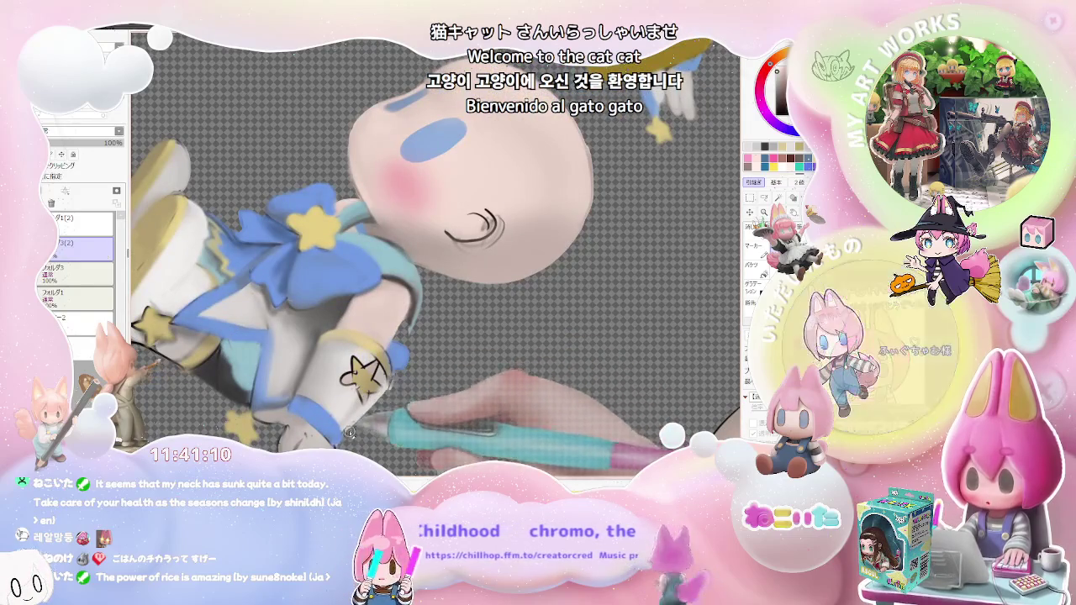
scroll(375, 409, down, 1)
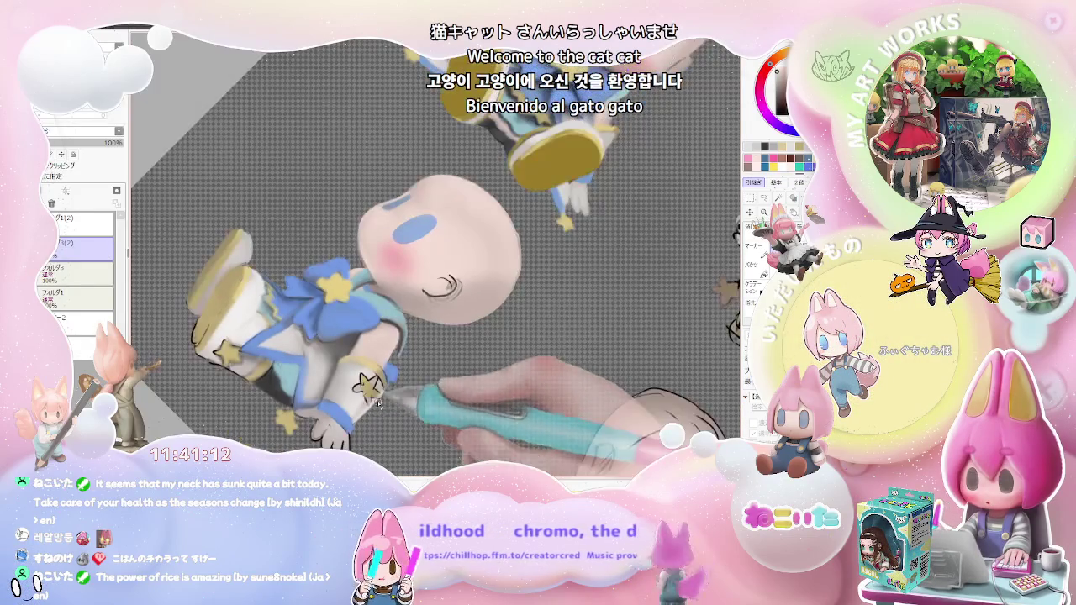
scroll(395, 397, down, 1)
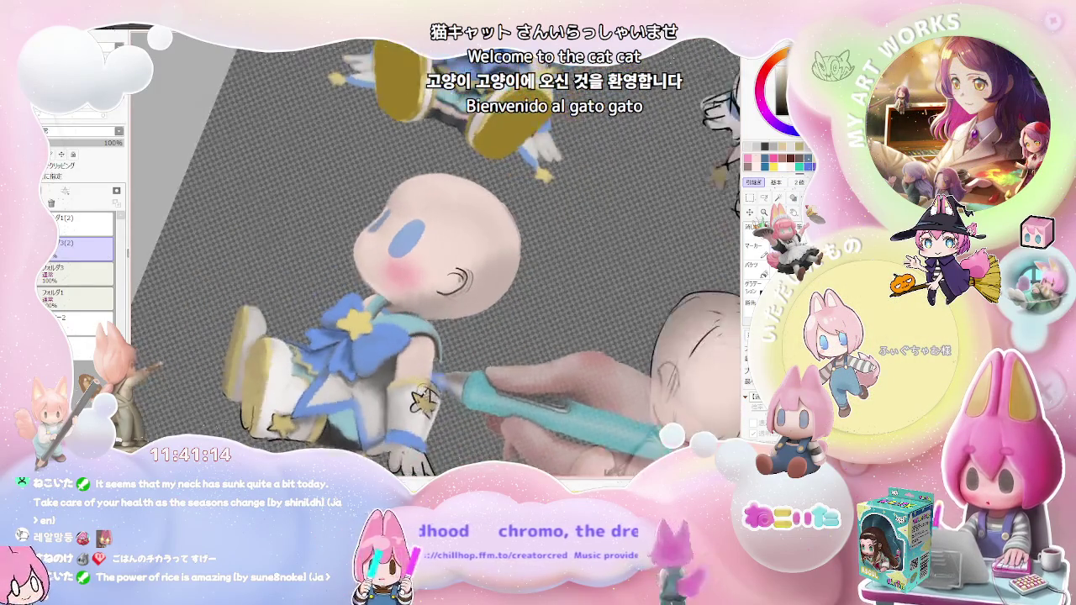
scroll(395, 395, up, 2)
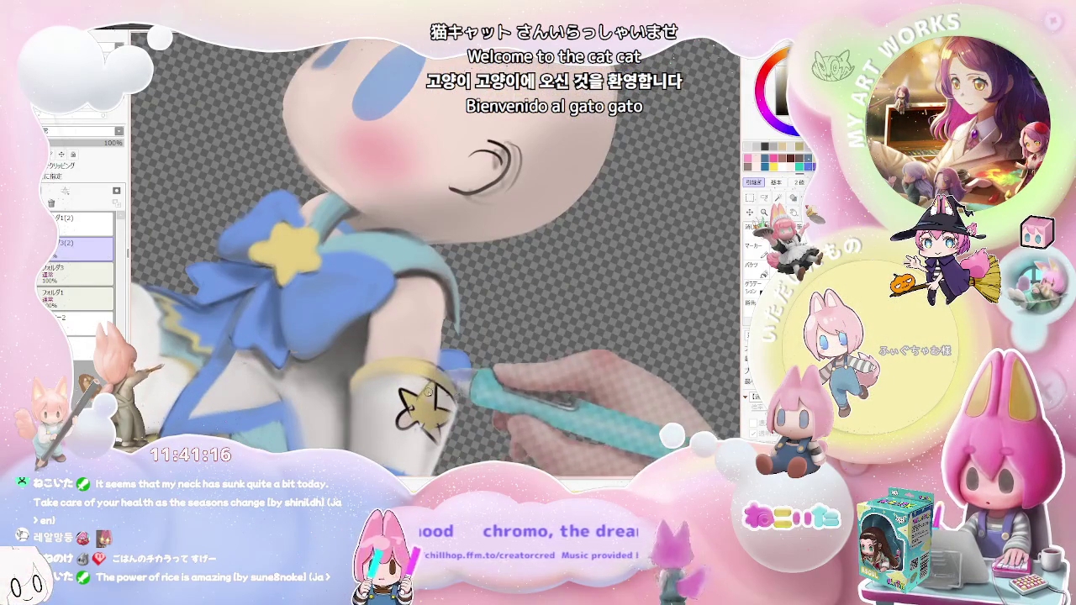